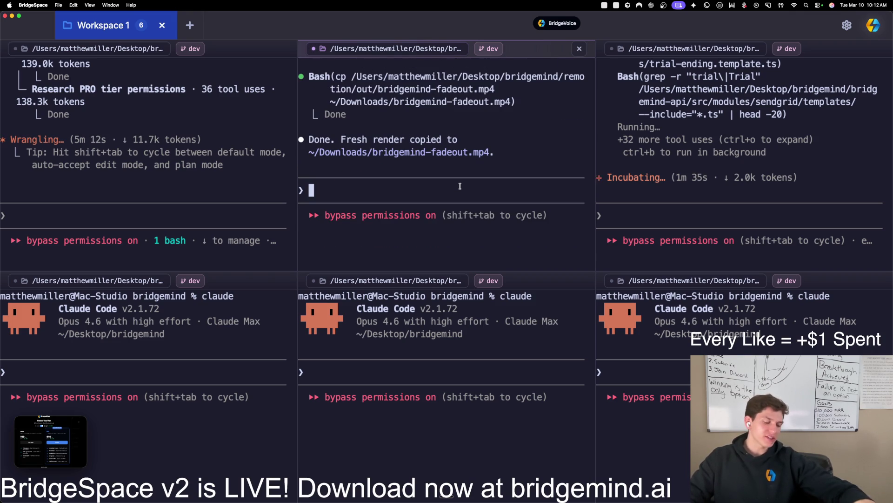
Step: Play the freshly rendered bridgemind-fadeout.mp4 from the Downloads folder in QuickTime
{"action": "key", "text": "ctrl+Up"}
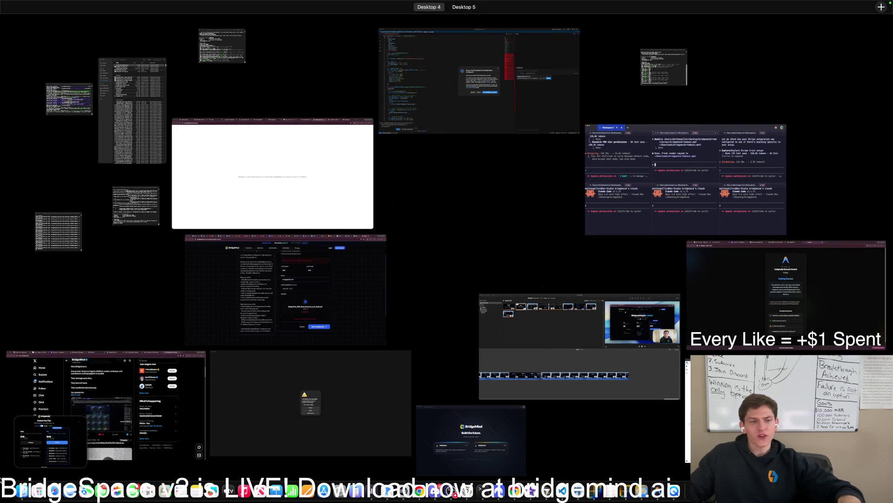
{"action": "key", "text": "Escape"}
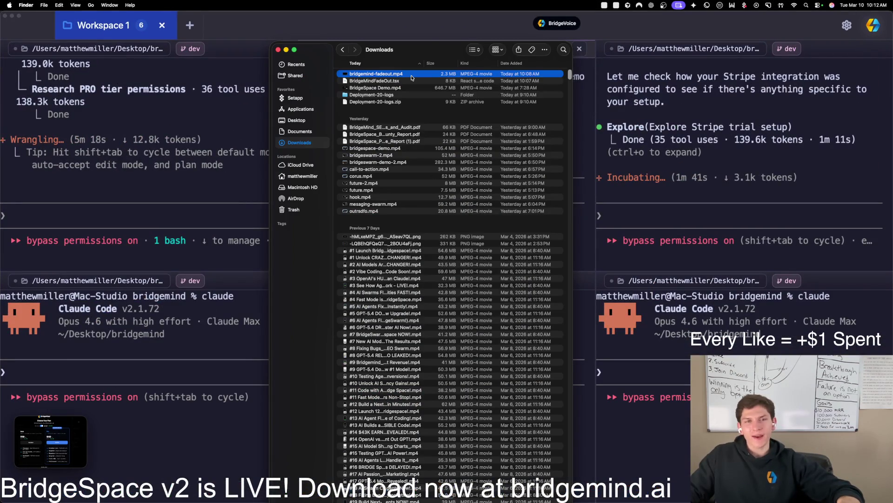
{"action": "double_click", "coordinate": [412, 75]}
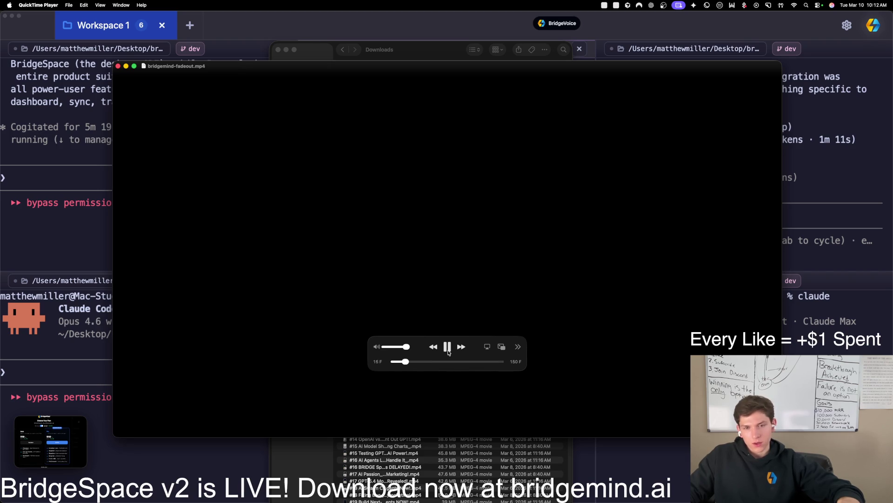
Step: Close the video and dictate to the middle Claude session that the render is just a black screen
{"action": "key", "text": "super+q"}
{"action": "left_click", "coordinate": [412, 192]}
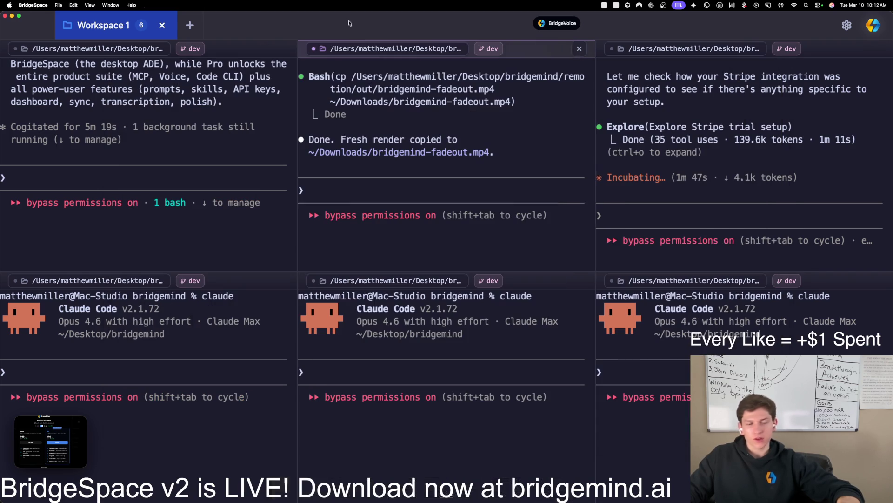
{"action": "key", "text": "alt+space"}
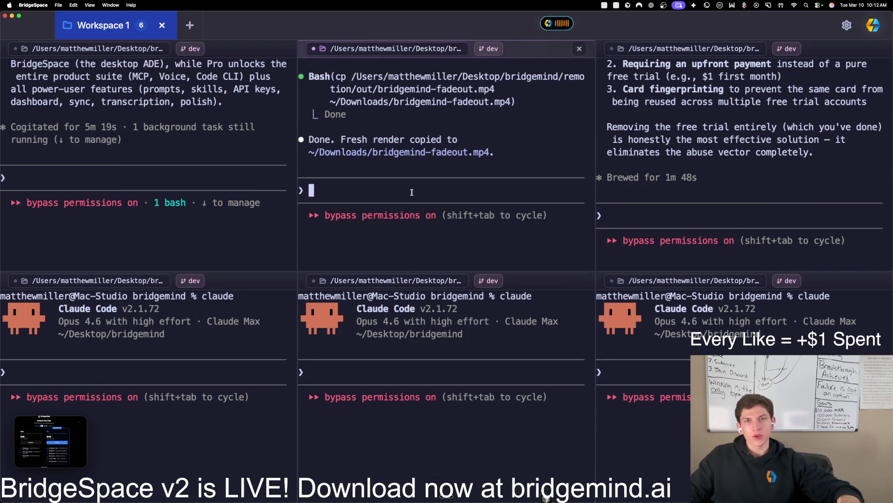
{"action": "key", "text": "alt+space"}
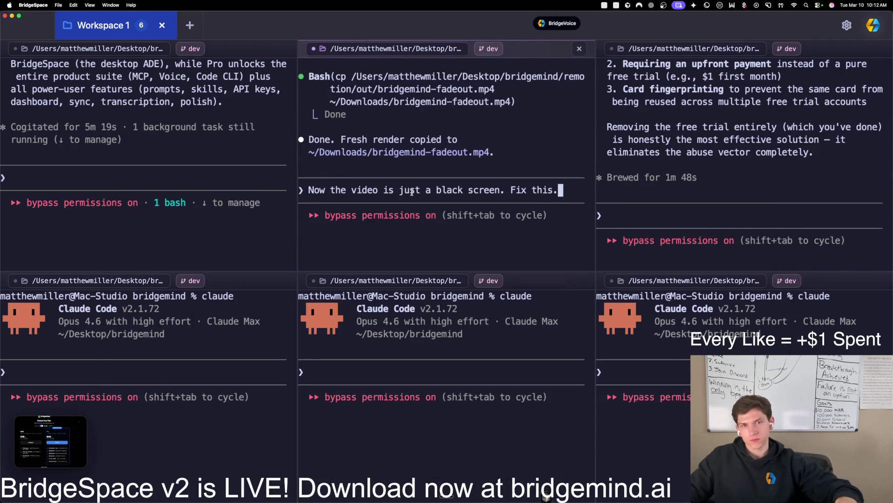
{"action": "key", "text": "Return"}
Step: In the right-hand Claude session, select the authorization hold and upfront payment suggestions
{"action": "left_click", "coordinate": [671, 206]}
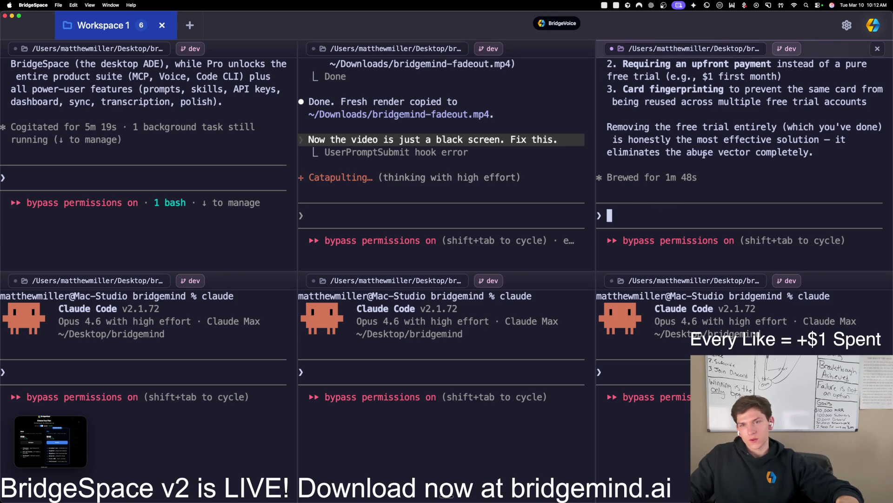
{"action": "left_click_drag", "start_coordinate": [823, 153], "coordinate": [607, 127]}
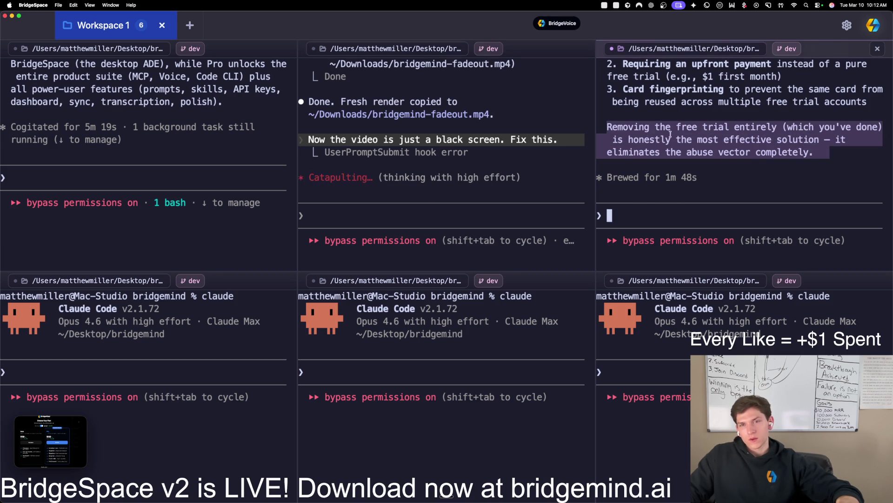
{"action": "left_click", "coordinate": [808, 145]}
{"action": "mouse_move", "coordinate": [823, 153]}
{"action": "left_mouse_down"}
{"action": "mouse_move", "coordinate": [791, 139]}
{"action": "mouse_move", "coordinate": [675, 126]}
{"action": "left_mouse_up"}
{"action": "scroll", "coordinate": [693, 140], "scroll_direction": "up", "scroll_amount": 2}
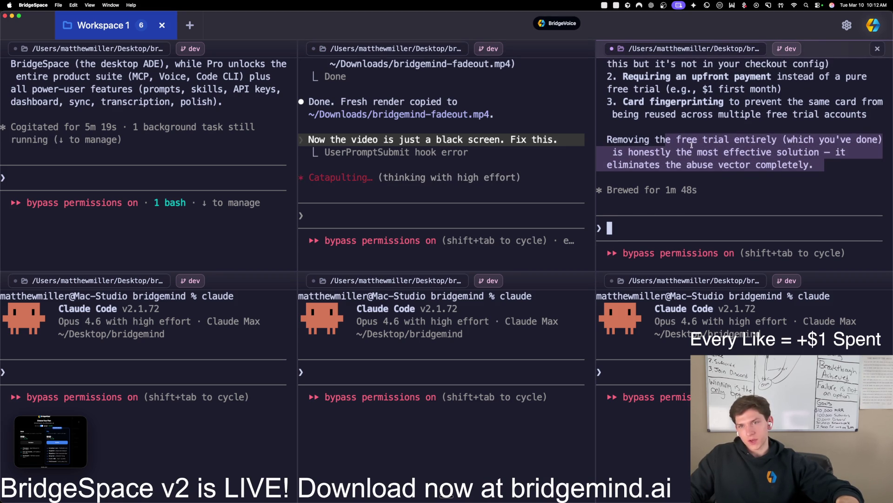
{"action": "scroll", "coordinate": [702, 152], "scroll_direction": "up", "scroll_amount": 5}
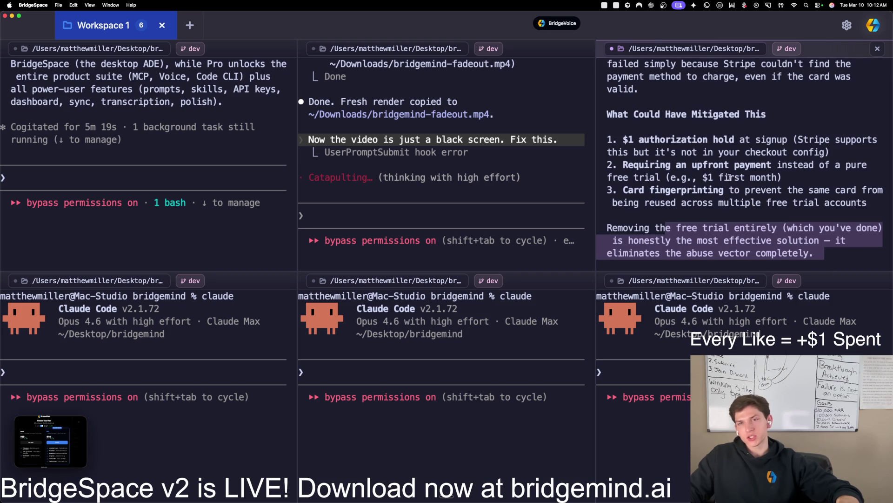
{"action": "scroll", "coordinate": [696, 176], "scroll_direction": "down", "scroll_amount": 1}
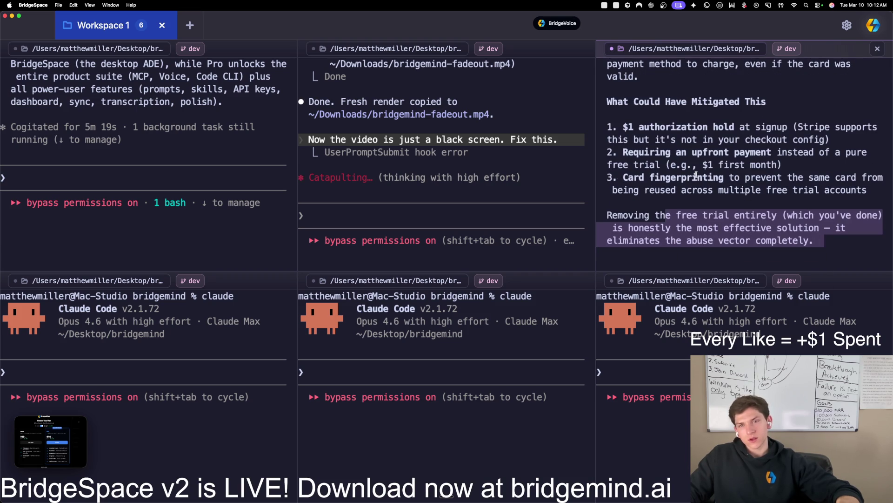
{"action": "mouse_move", "coordinate": [635, 126]}
{"action": "left_mouse_down"}
{"action": "mouse_move", "coordinate": [763, 128]}
{"action": "mouse_move", "coordinate": [827, 160]}
{"action": "left_mouse_up"}
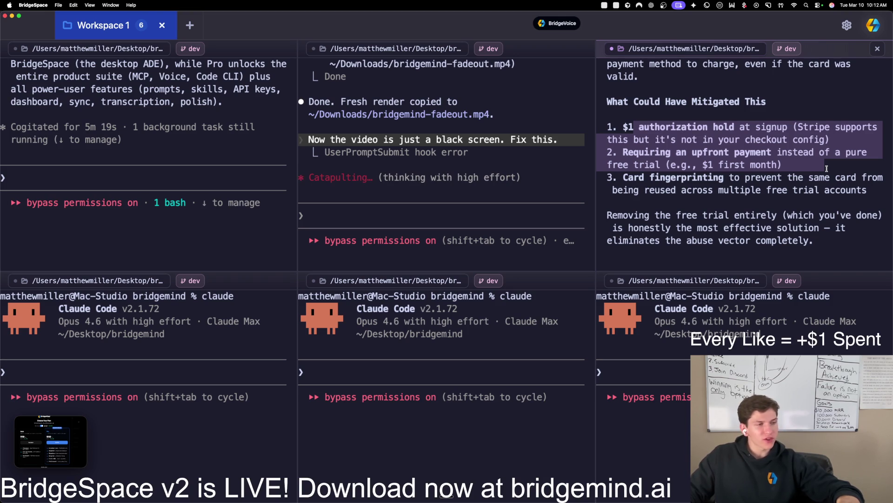
Step: Drag the subscription-summary terminal out to a new Workspace 2
{"action": "left_click", "coordinate": [484, 190]}
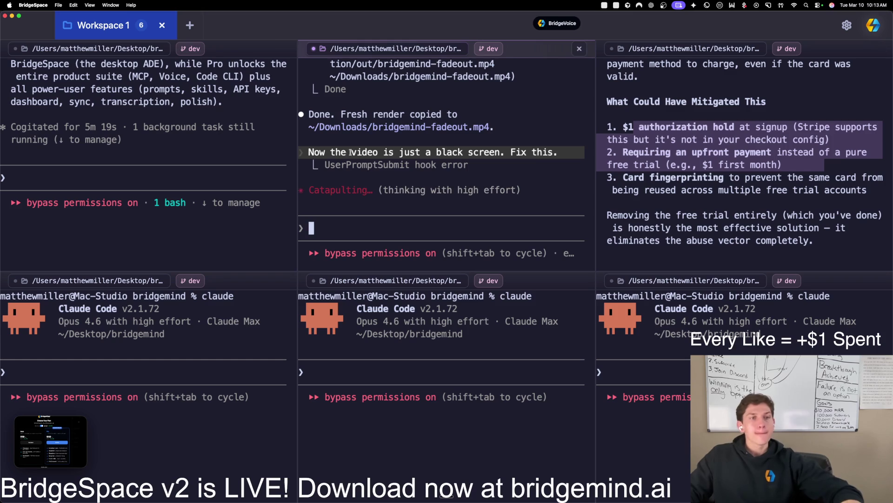
{"action": "left_click", "coordinate": [165, 188]}
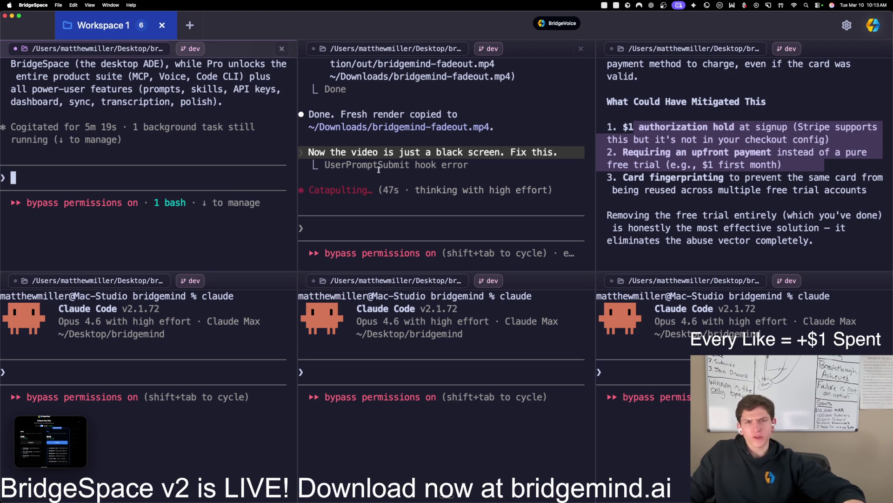
{"action": "scroll", "coordinate": [189, 190], "scroll_direction": "up", "scroll_amount": 10}
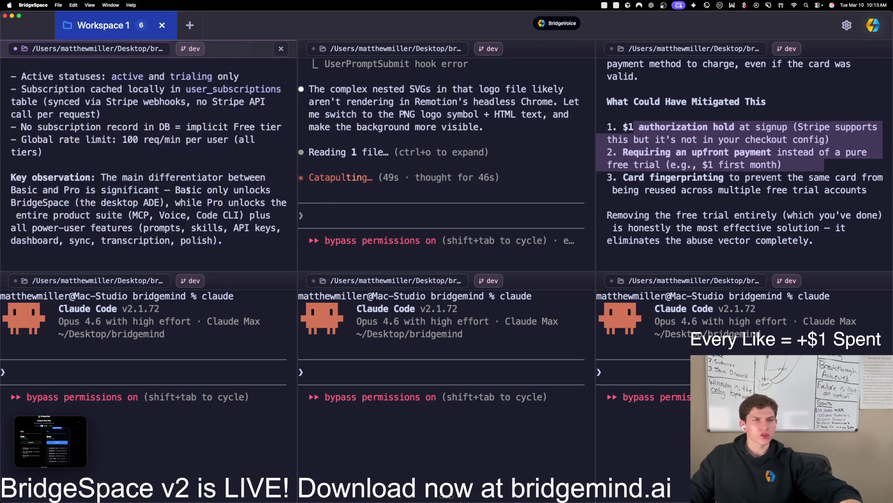
{"action": "left_click_drag", "start_coordinate": [219, 50], "coordinate": [195, 25]}
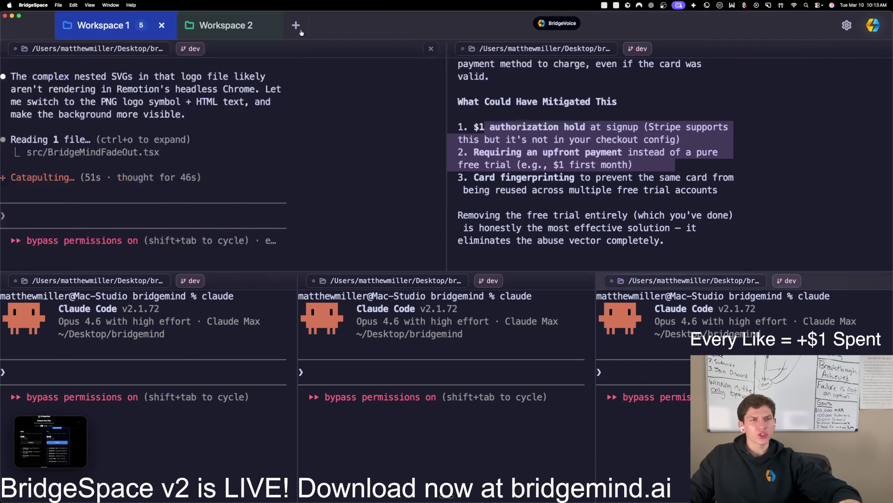
{"action": "scroll", "coordinate": [263, 233], "scroll_direction": "up", "scroll_amount": 10}
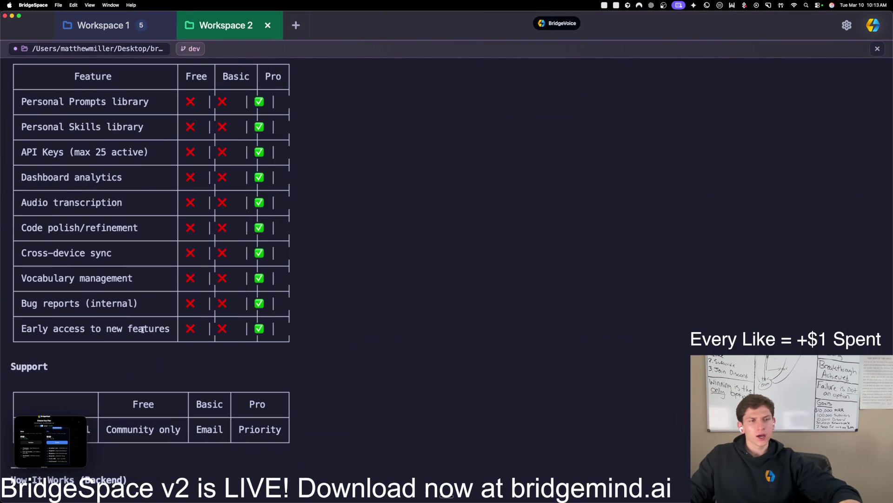
{"action": "scroll", "coordinate": [171, 302], "scroll_direction": "up", "scroll_amount": 3}
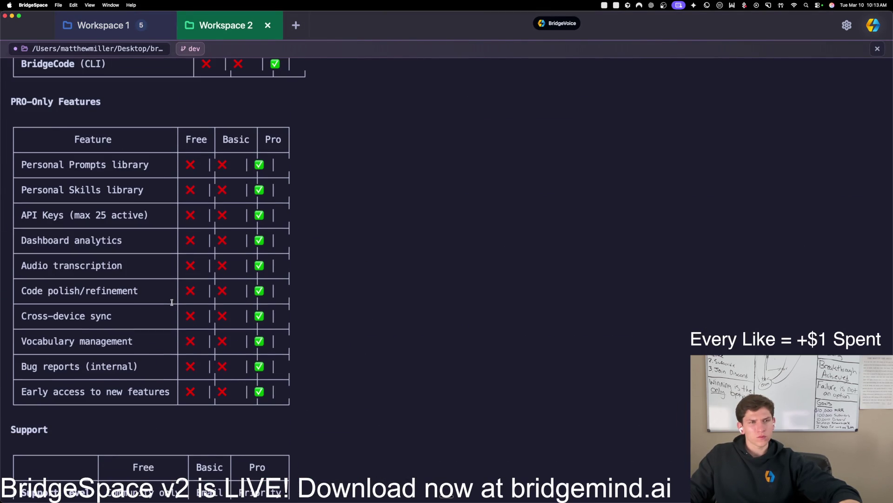
{"action": "scroll", "coordinate": [173, 303], "scroll_direction": "up", "scroll_amount": 15}
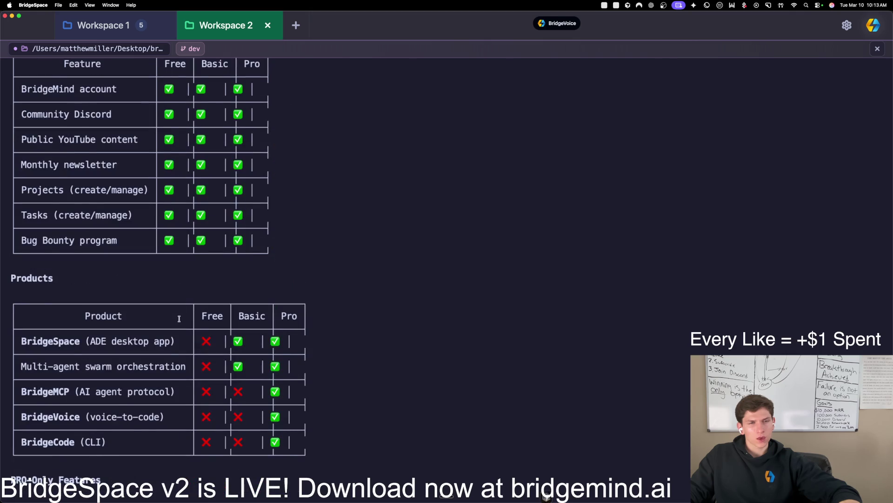
{"action": "scroll", "coordinate": [179, 318], "scroll_direction": "up", "scroll_amount": 5}
{"action": "scroll", "coordinate": [179, 318], "scroll_direction": "up", "scroll_amount": 8}
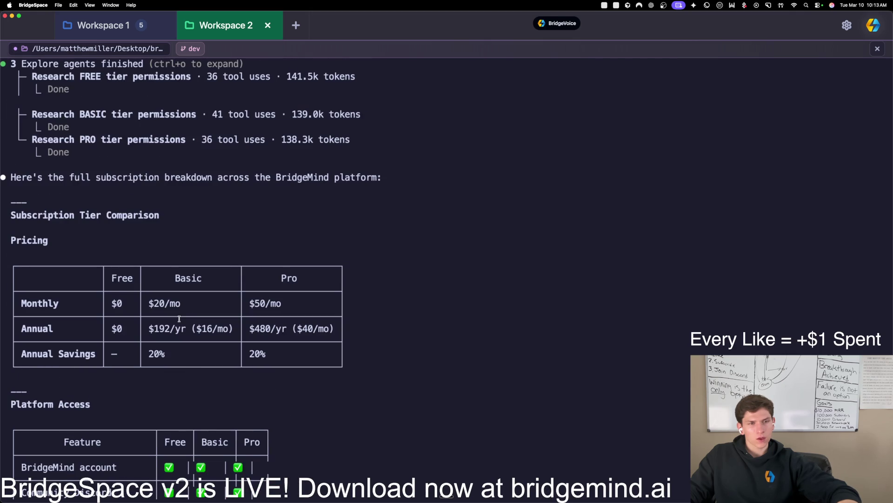
{"action": "scroll", "coordinate": [181, 321], "scroll_direction": "down", "scroll_amount": 20}
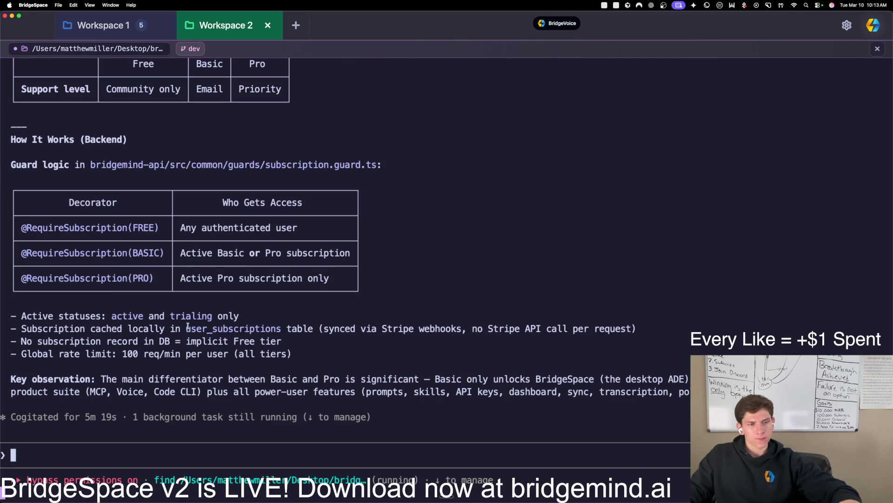
{"action": "type", "text": "@bri"}
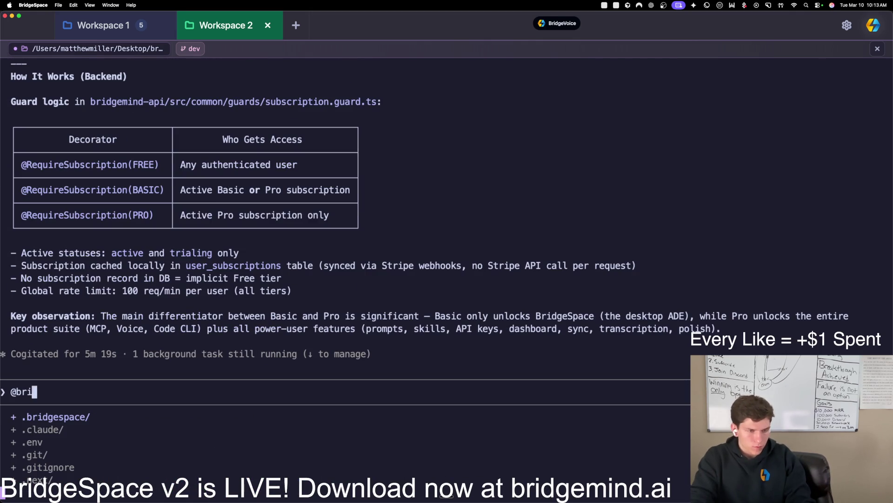
{"action": "type", "text": "dgemind-api"}
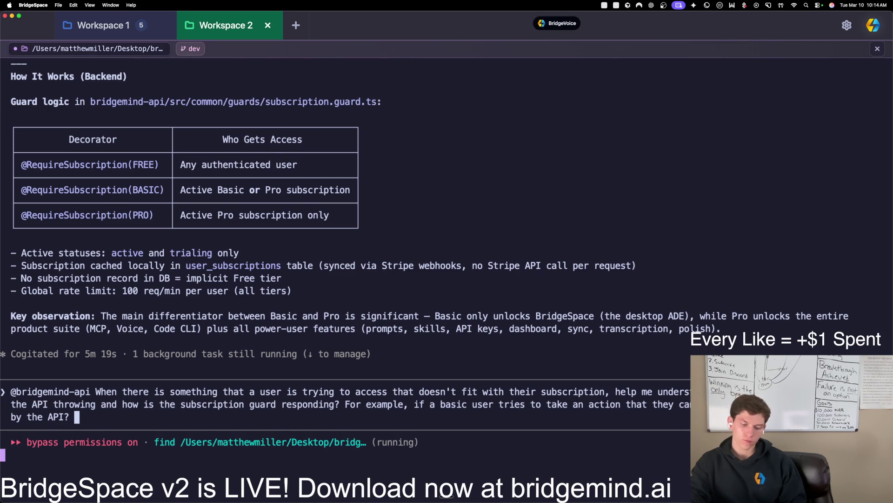
{"action": "key", "text": "Return"}
{"action": "key", "text": "super+1"}
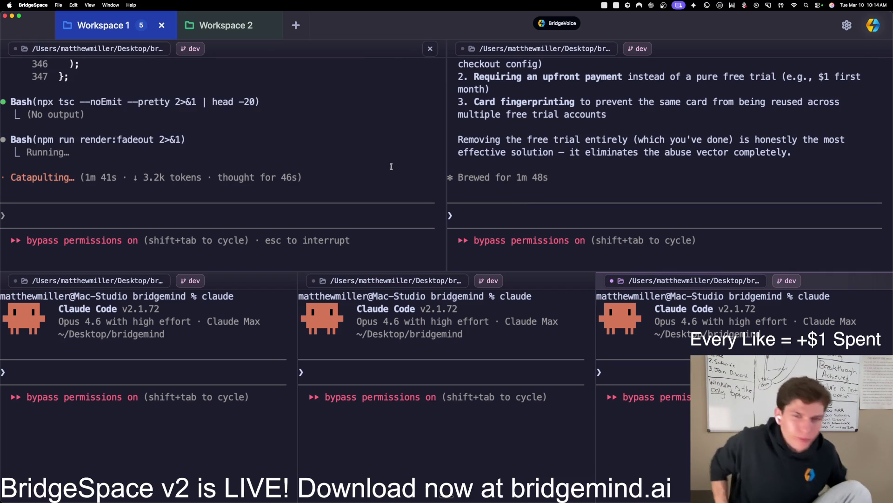
Step: Wait in Workspace 1 for the fade-out re-render to reach Downloads, then show all windows
{"action": "scroll", "coordinate": [690, 192], "scroll_direction": "up", "scroll_amount": 5}
{"action": "scroll", "coordinate": [690, 192], "scroll_direction": "down", "scroll_amount": 5}
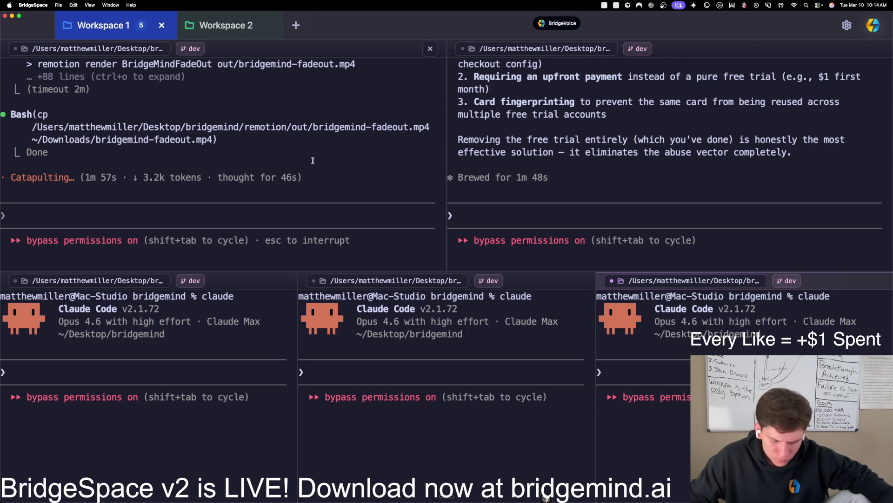
{"action": "key", "text": "ctrl+Up"}
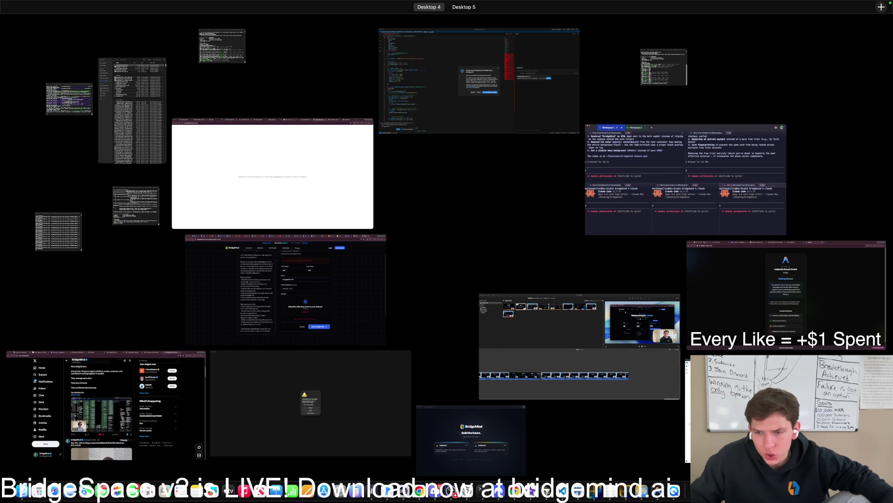
Step: Close the old QuickTime playback window and return to the top-left Claude session
{"action": "left_click", "coordinate": [663, 333]}
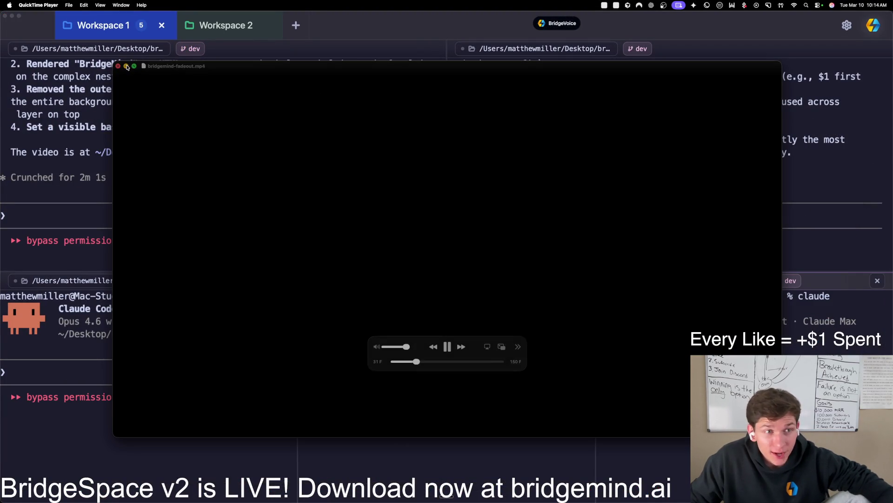
{"action": "key", "text": "super+w"}
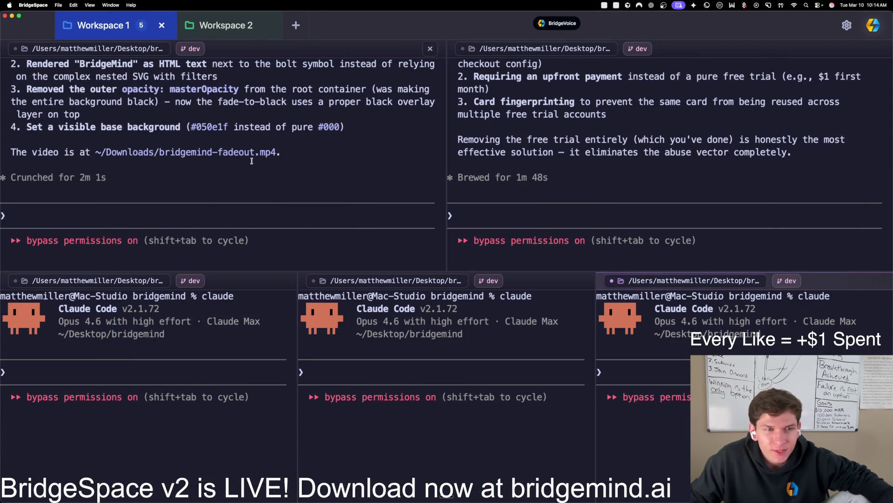
{"action": "left_click", "coordinate": [254, 200]}
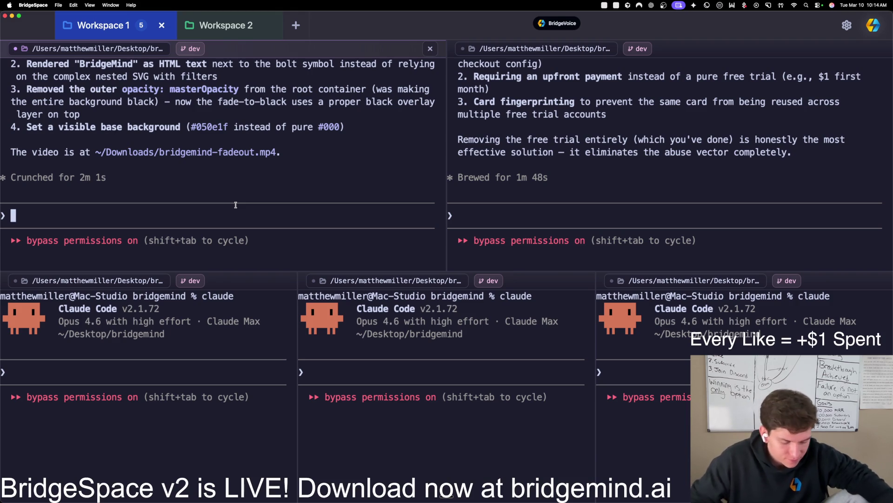
Step: Open the re-rendered bridgemind-fadeout.mp4 from Downloads and play it through the fade to black
{"action": "key", "text": "super+space"}
{"action": "type", "text": "finder"}
{"action": "key", "text": "Return"}
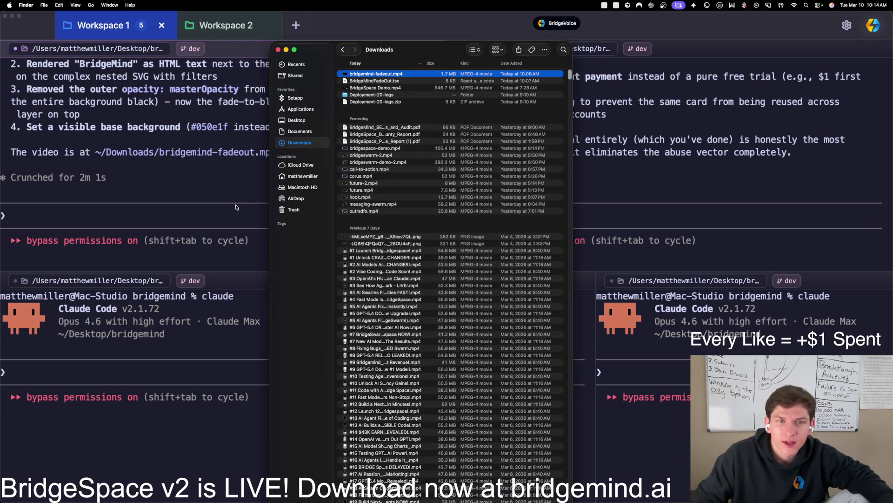
{"action": "double_click", "coordinate": [397, 76]}
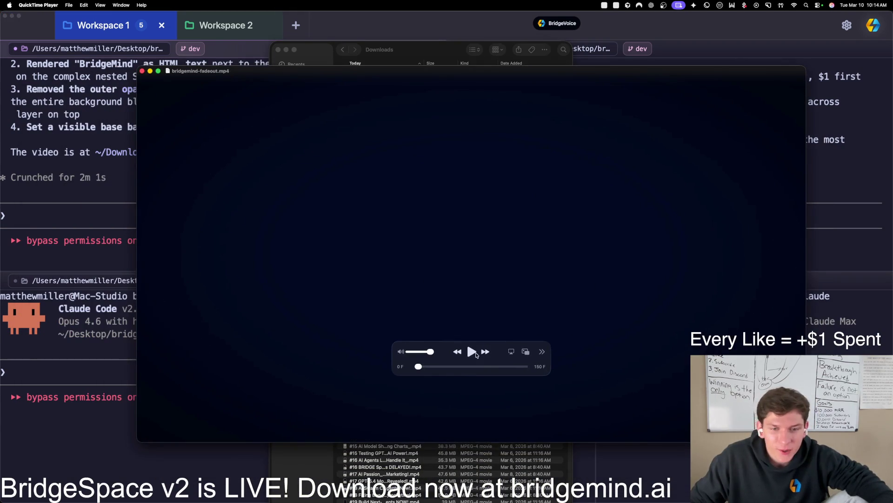
{"action": "left_click", "coordinate": [471, 352]}
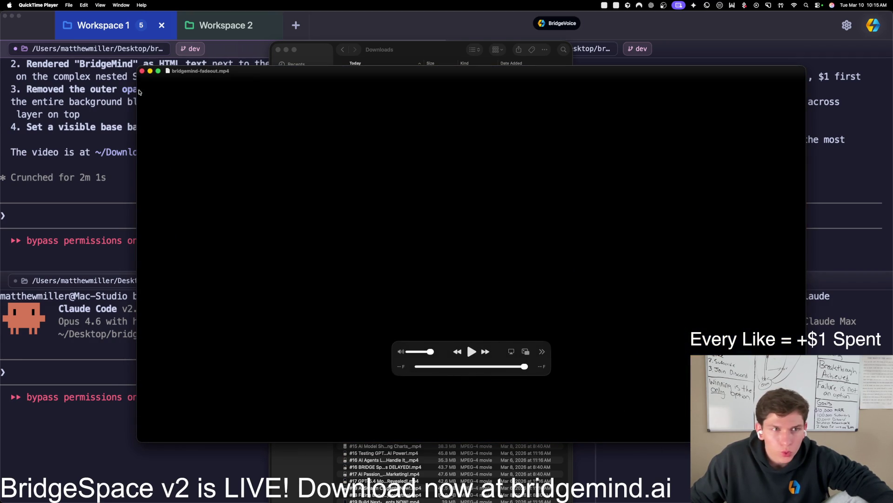
{"action": "key", "text": "ctrl+Up"}
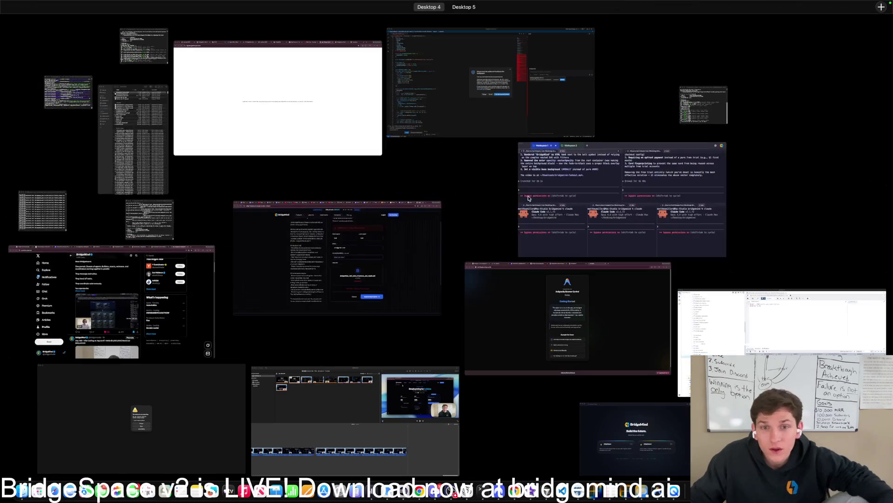
Step: Drag bridgemind-fadeout.mp4 from Downloads onto the end of the My Movie 50 timeline
{"action": "left_click", "coordinate": [623, 388]}
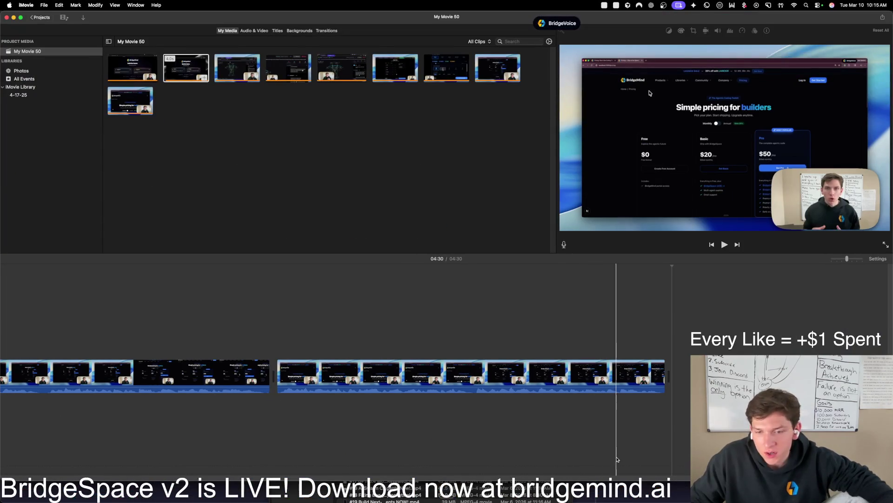
{"action": "key", "text": "super+space"}
{"action": "type", "text": "f"}
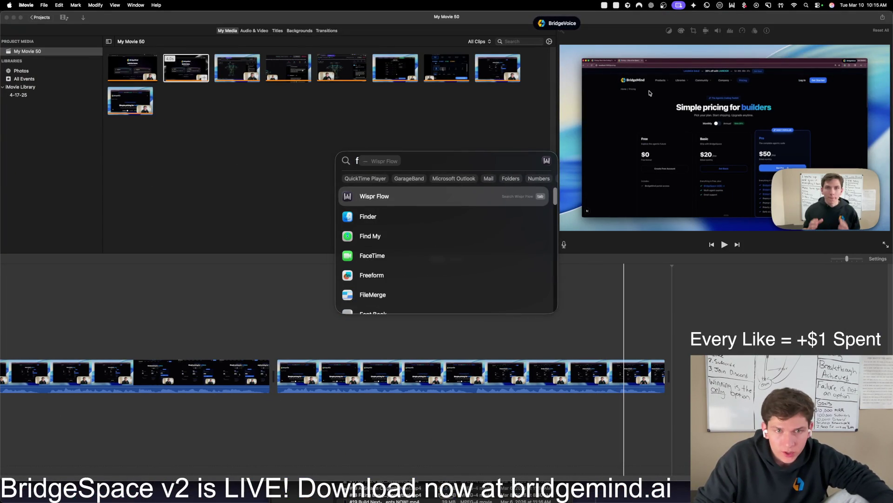
{"action": "type", "text": "inder"}
{"action": "key", "text": "Return"}
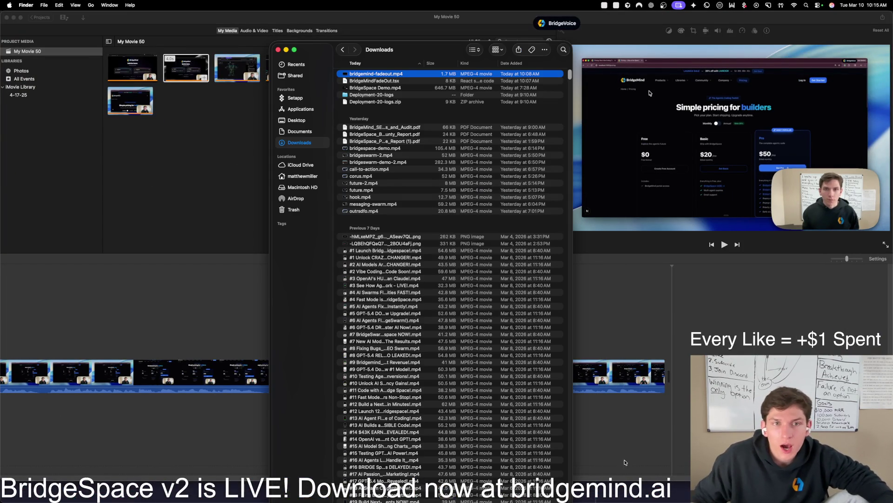
{"action": "mouse_move", "coordinate": [396, 75]}
{"action": "left_mouse_down"}
{"action": "mouse_move", "coordinate": [605, 326]}
{"action": "mouse_move", "coordinate": [670, 374]}
{"action": "left_mouse_up"}
{"action": "left_click", "coordinate": [613, 355]}
Step: Play the new movie ending, then jump playback back to the pricing section
{"action": "key", "text": "space"}
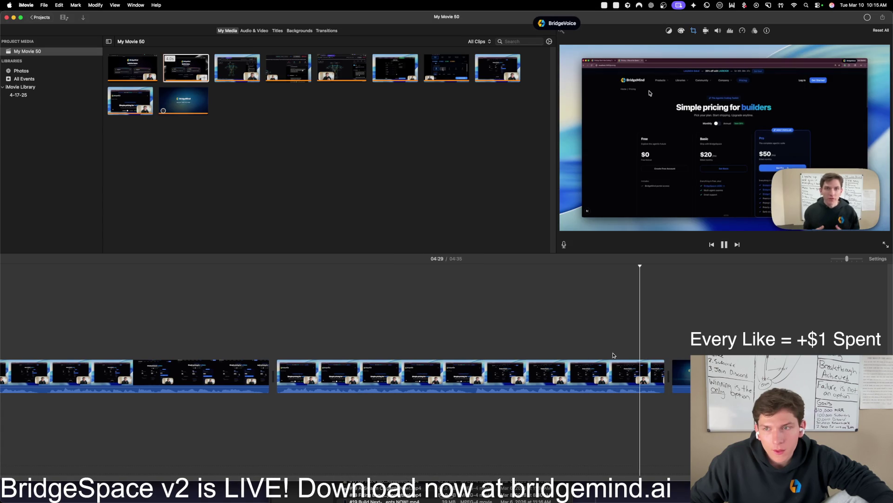
{"action": "scroll", "coordinate": [419, 370], "scroll_direction": "right", "scroll_amount": 5}
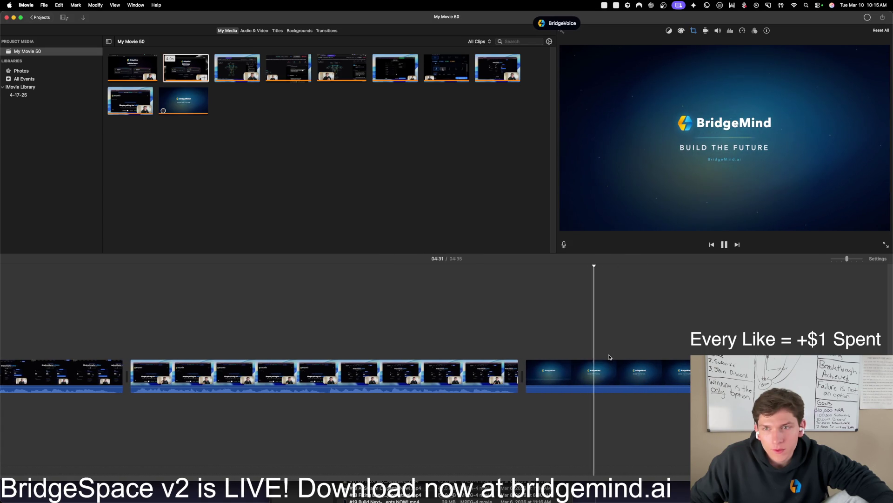
{"action": "left_click", "coordinate": [105, 344]}
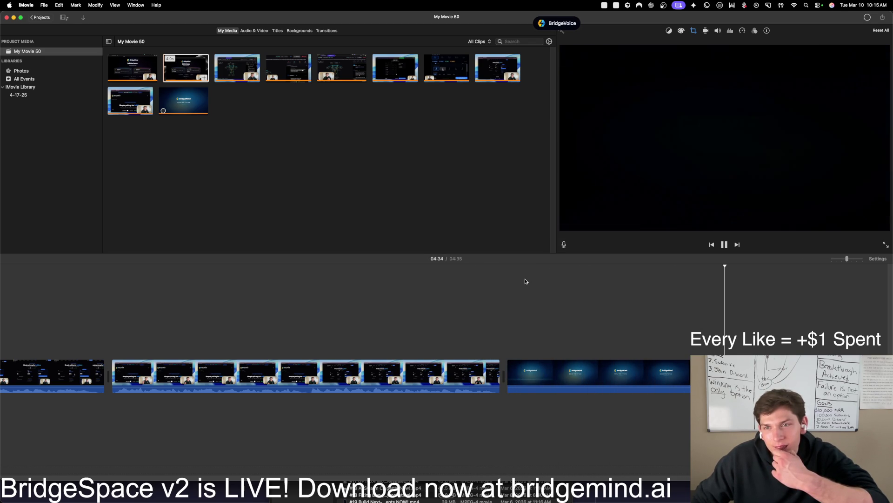
{"action": "scroll", "coordinate": [470, 358], "scroll_direction": "left", "scroll_amount": 5}
{"action": "scroll", "coordinate": [465, 367], "scroll_direction": "left", "scroll_amount": 10}
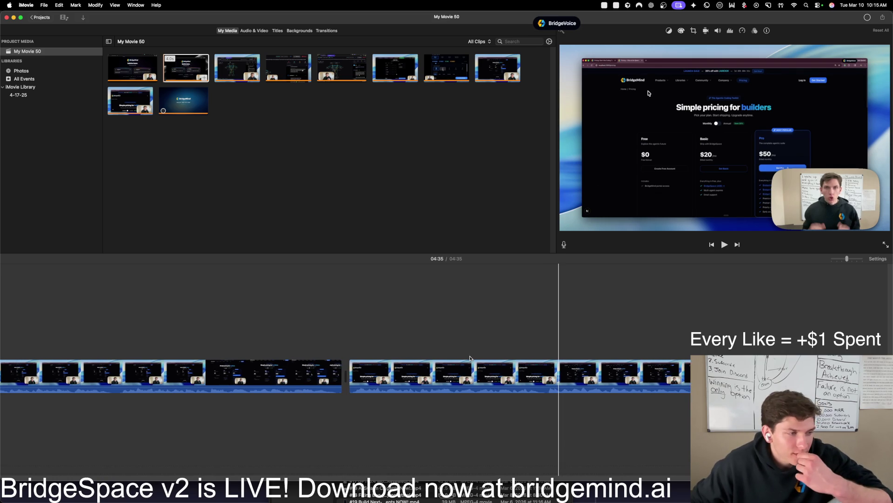
{"action": "scroll", "coordinate": [455, 370], "scroll_direction": "left", "scroll_amount": 5}
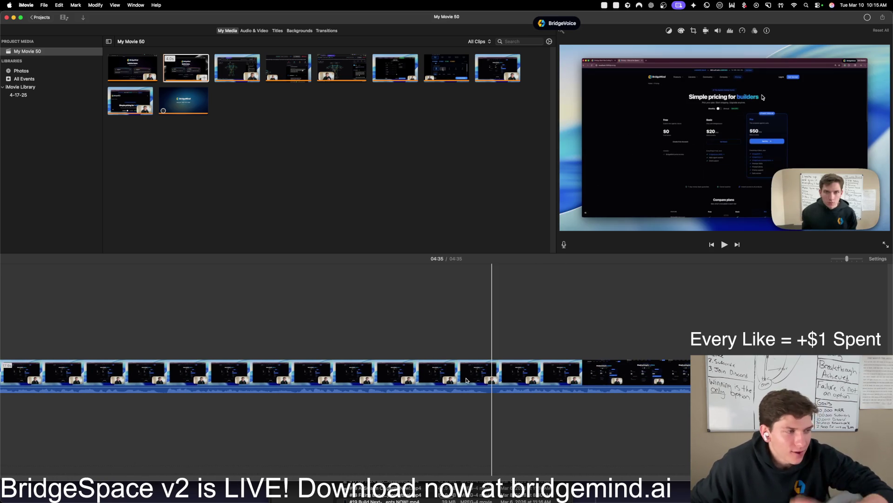
{"action": "scroll", "coordinate": [455, 370], "scroll_direction": "left", "scroll_amount": 10}
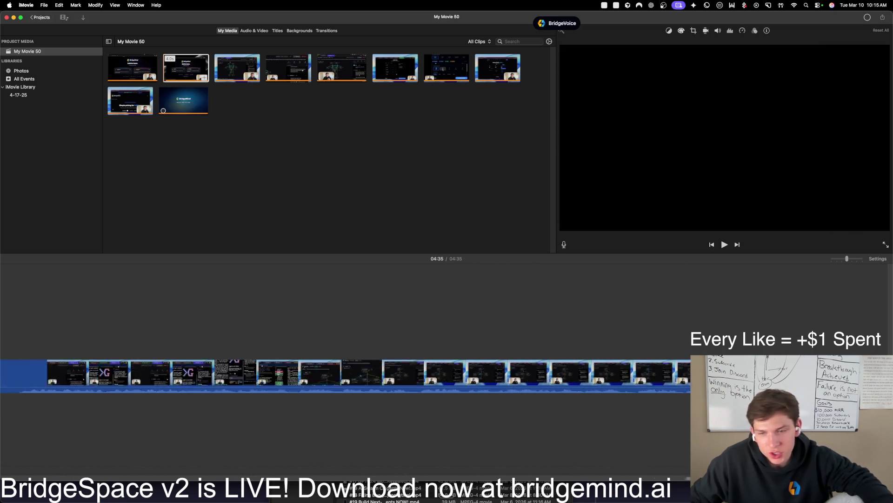
Step: Move the playhead to the start of the movie and scroll through the timeline
{"action": "left_click", "coordinate": [7, 346]}
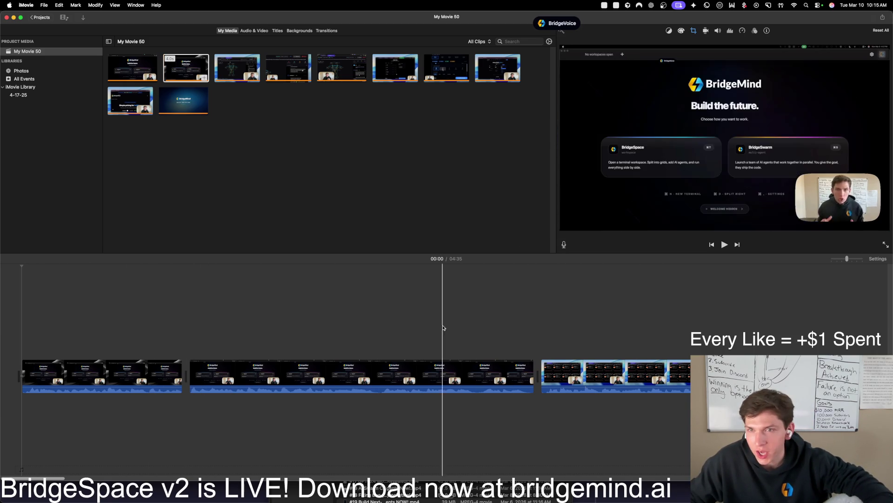
{"action": "scroll", "coordinate": [711, 332], "scroll_direction": "right", "scroll_amount": 5}
{"action": "scroll", "coordinate": [711, 333], "scroll_direction": "right", "scroll_amount": 10}
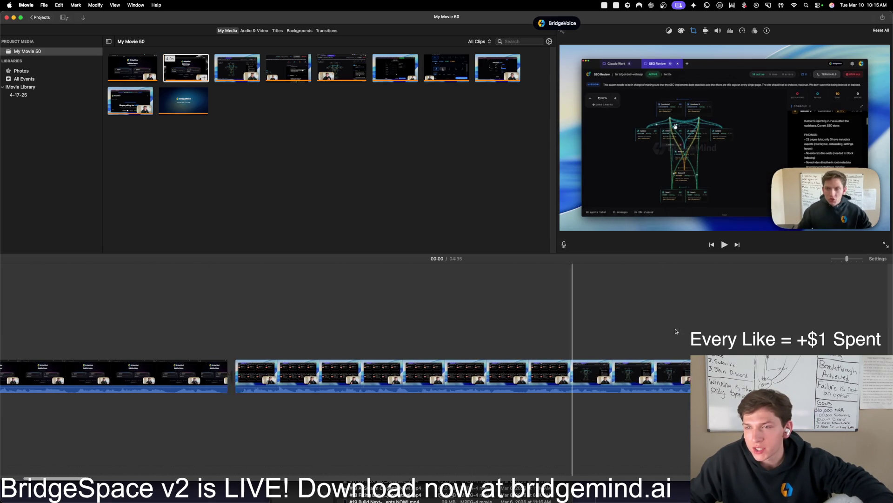
{"action": "scroll", "coordinate": [652, 329], "scroll_direction": "right", "scroll_amount": 10}
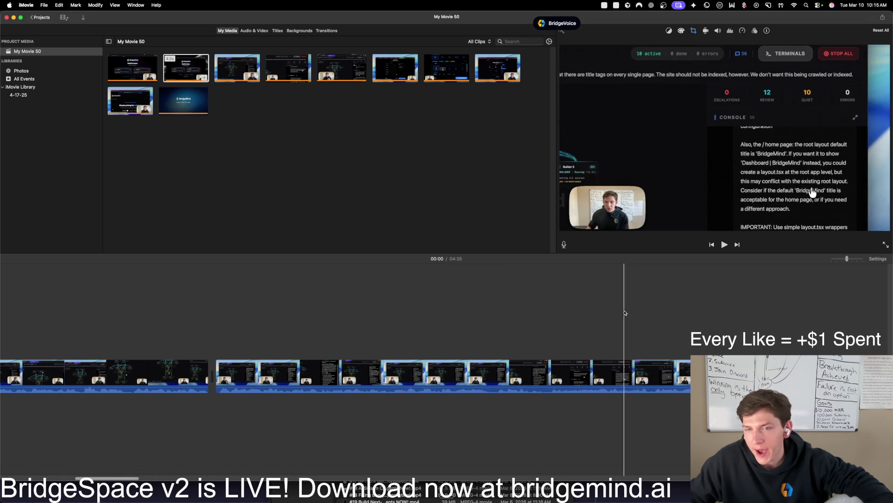
{"action": "scroll", "coordinate": [528, 307], "scroll_direction": "right", "scroll_amount": 10}
{"action": "scroll", "coordinate": [528, 308], "scroll_direction": "right", "scroll_amount": 10}
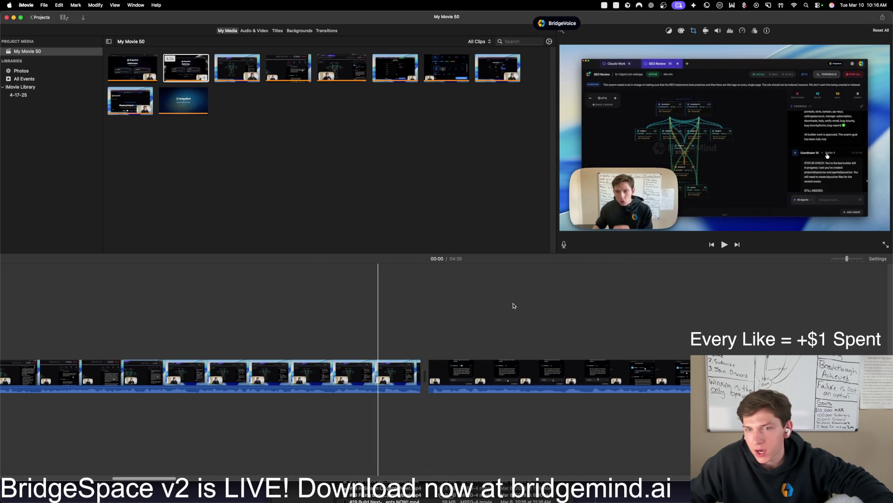
{"action": "scroll", "coordinate": [510, 288], "scroll_direction": "right", "scroll_amount": 10}
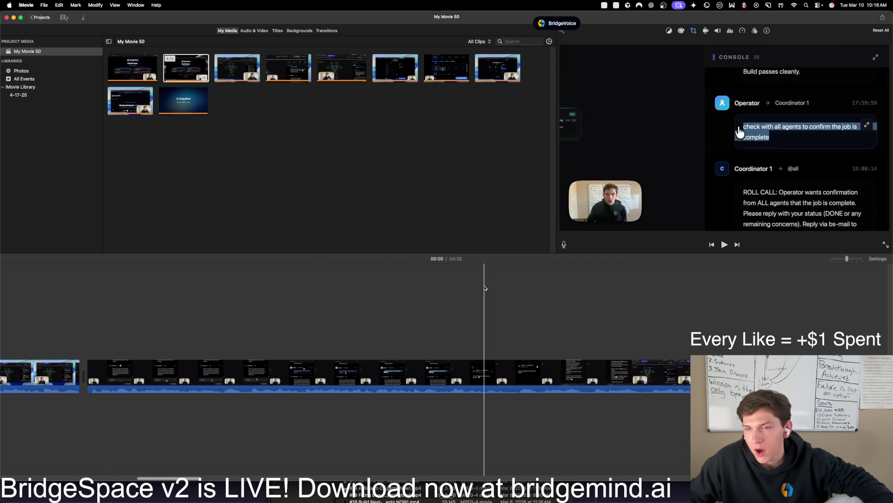
{"action": "scroll", "coordinate": [650, 284], "scroll_direction": "right", "scroll_amount": 3}
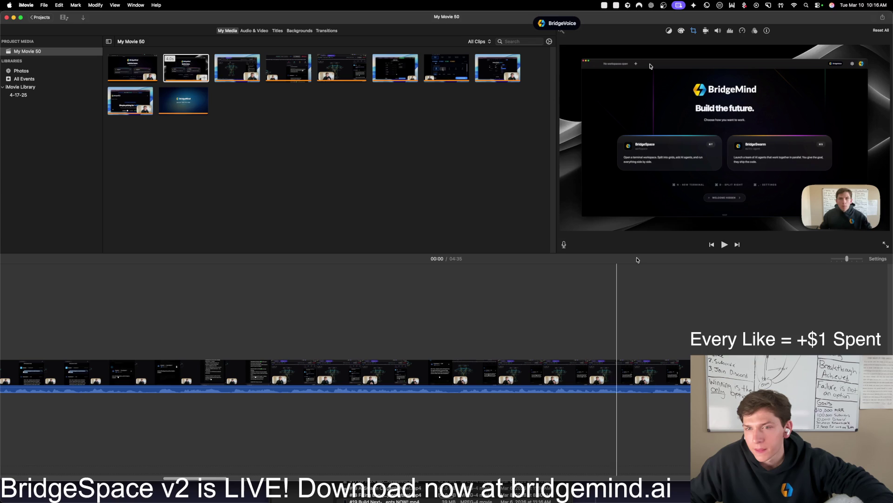
Step: Export the movie as a file with Best (ProRes) quality and Better Quality compression
{"action": "left_click", "coordinate": [883, 18]}
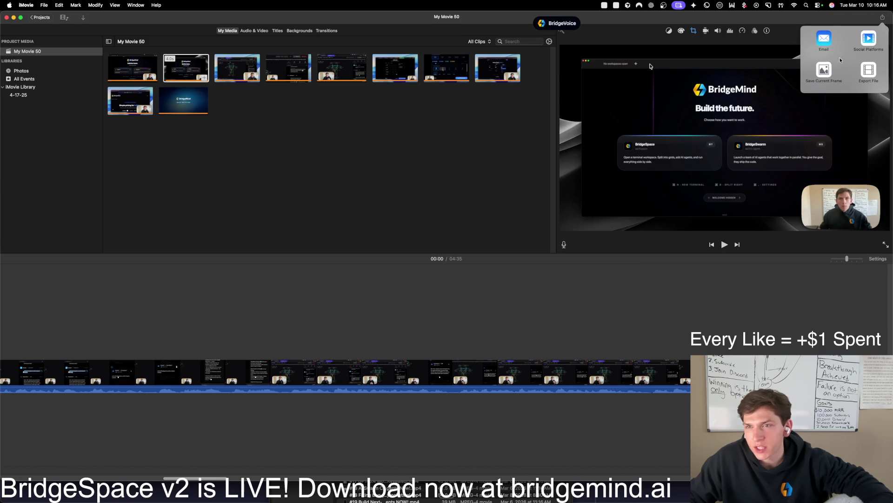
{"action": "left_click", "coordinate": [869, 70]}
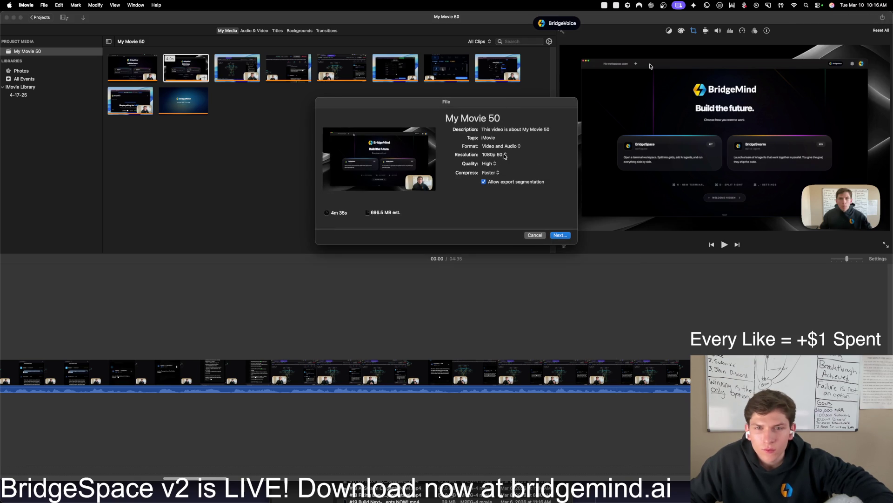
{"action": "left_click", "coordinate": [505, 120]}
{"action": "left_click", "coordinate": [494, 164]}
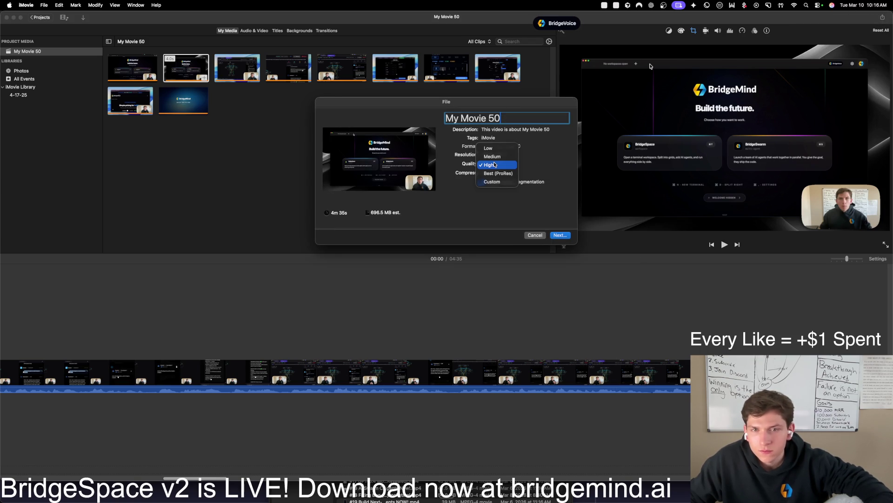
{"action": "left_click", "coordinate": [496, 173]}
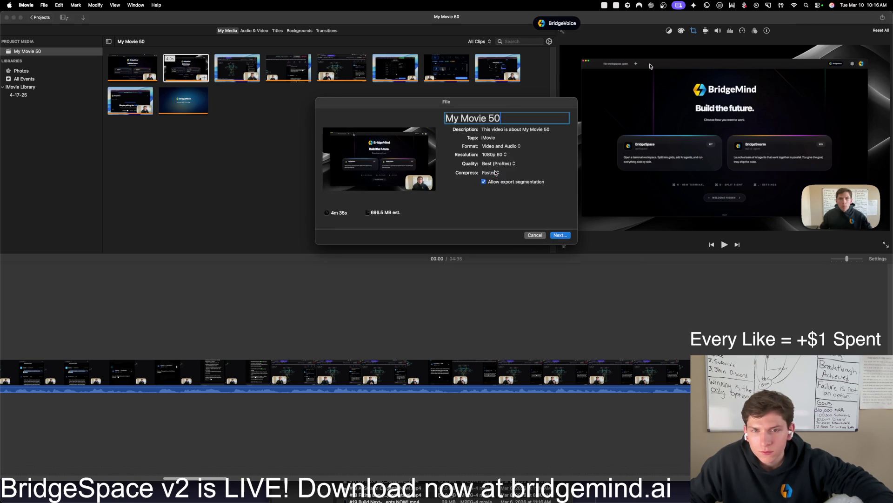
{"action": "left_click", "coordinate": [495, 173]}
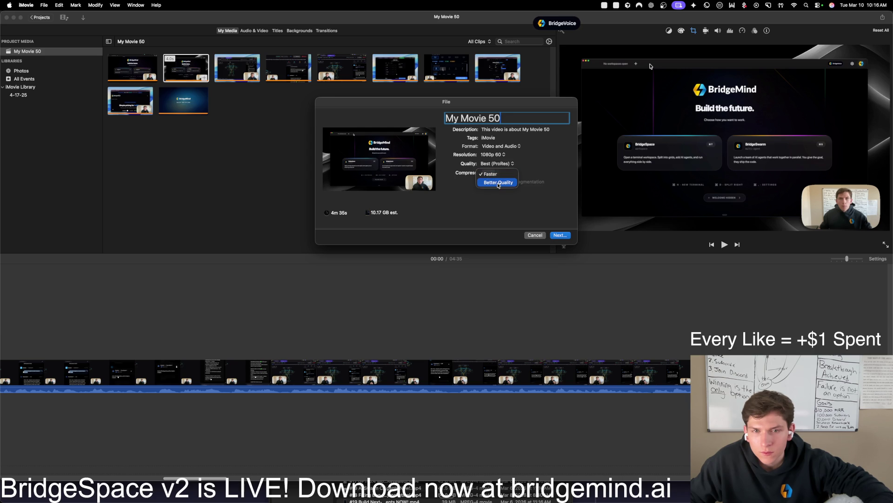
{"action": "left_click", "coordinate": [498, 183]}
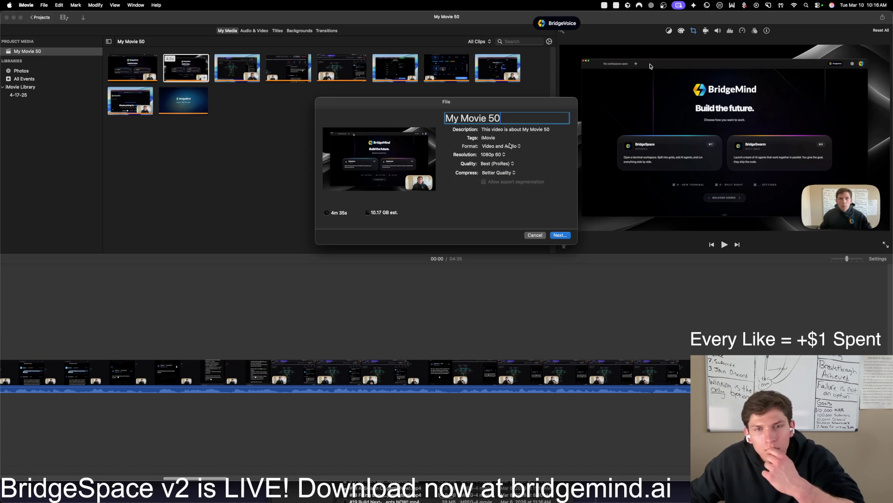
Step: Title the export 'BridgeSpace Demo' and save it to Downloads as 'BridgeSpace Demo Final'
{"action": "left_click_drag", "start_coordinate": [525, 118], "coordinate": [442, 117]}
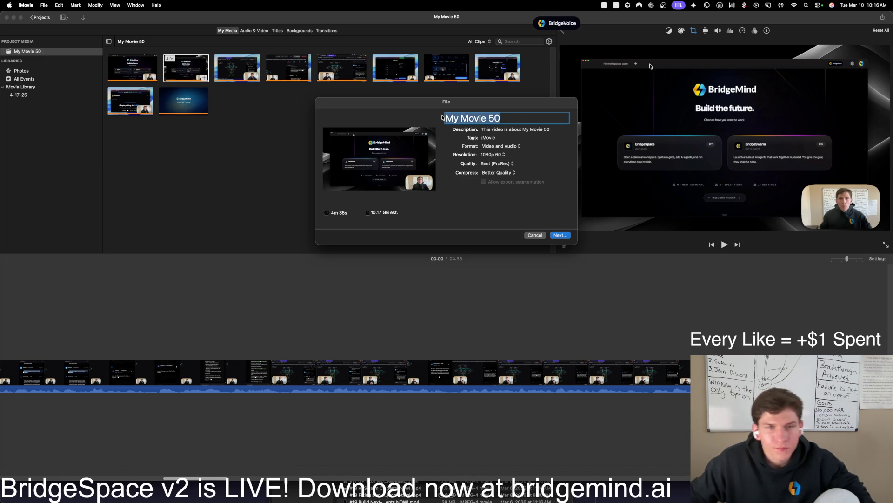
{"action": "type", "text": "BridgeSw"}
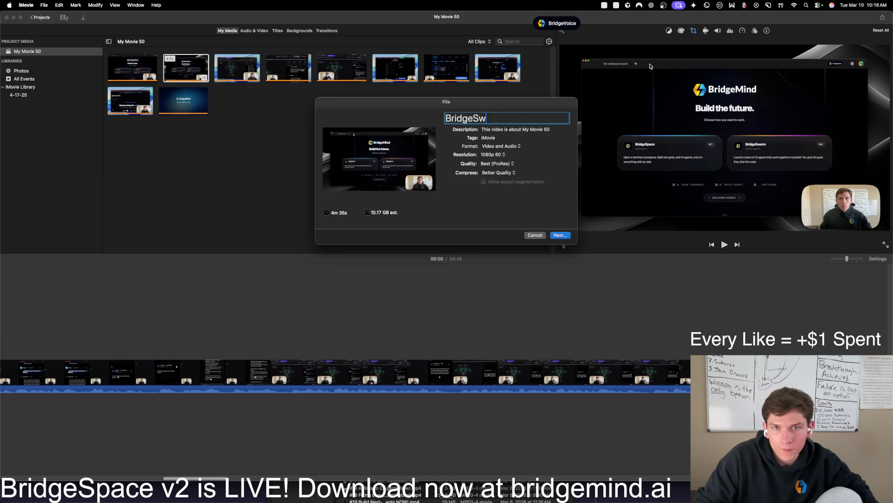
{"action": "key", "text": "BackSpace"}
{"action": "key", "text": "BackSpace"}
{"action": "key", "text": "BackSpace"}
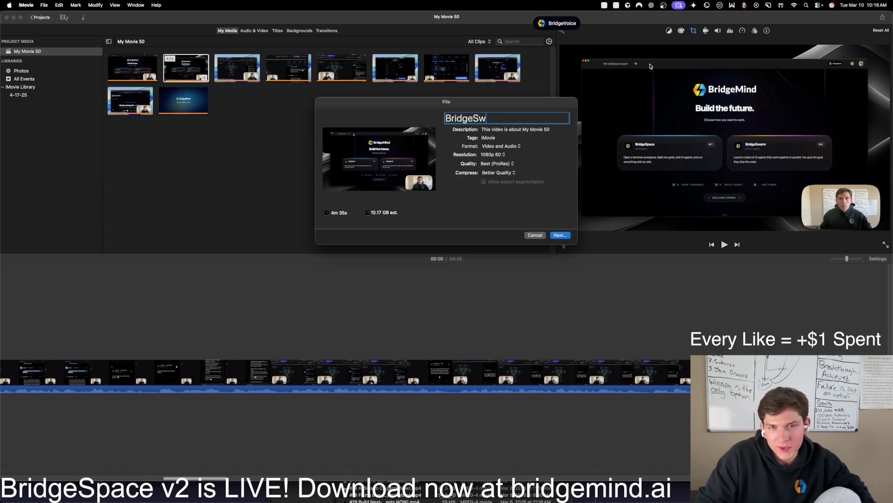
{"action": "type", "text": "pace Demo"}
{"action": "key", "text": "Return"}
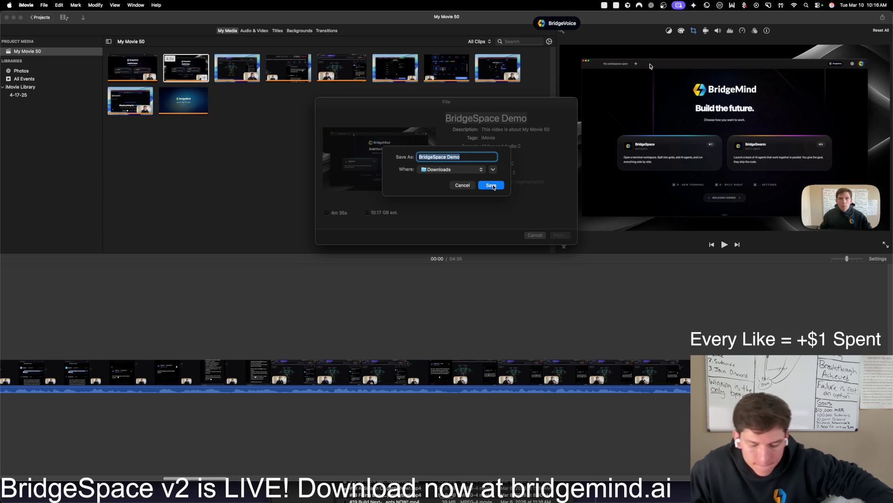
{"action": "left_click", "coordinate": [472, 157]}
{"action": "type", "text": "Final"}
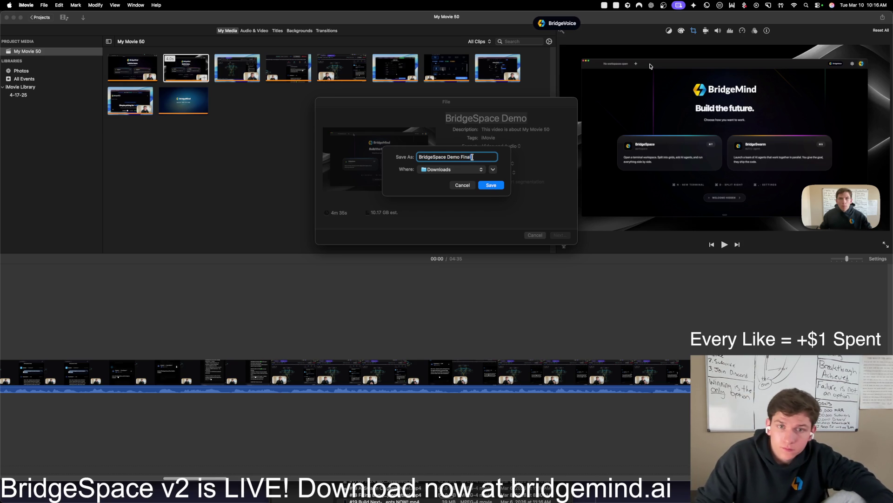
{"action": "key", "text": "Return"}
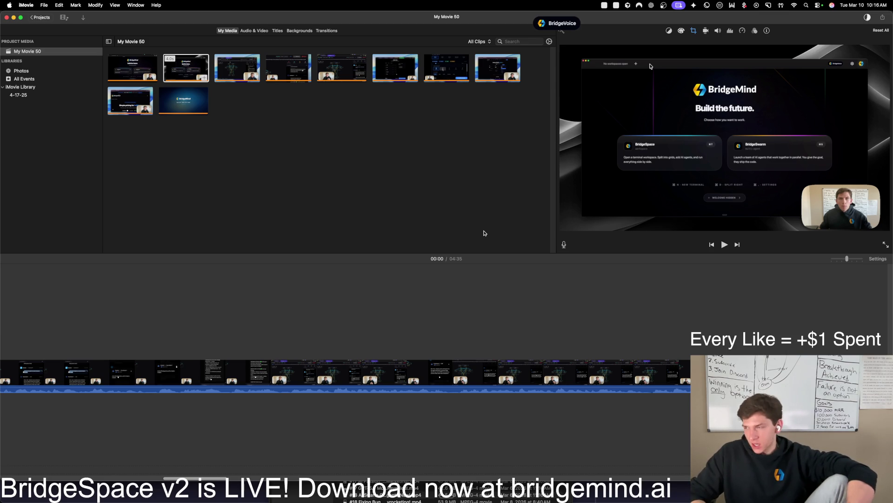
{"action": "key", "text": "ctrl+Up"}
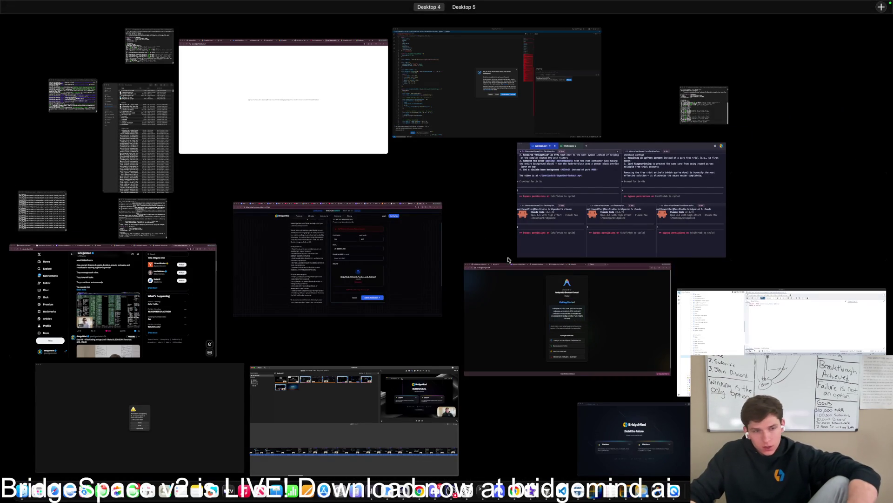
Step: On the BridgeMind X profile, expand the pinned BridgeSwarm post and select its text from 'Meet BridgeSwarm'
{"action": "left_click", "coordinate": [175, 290]}
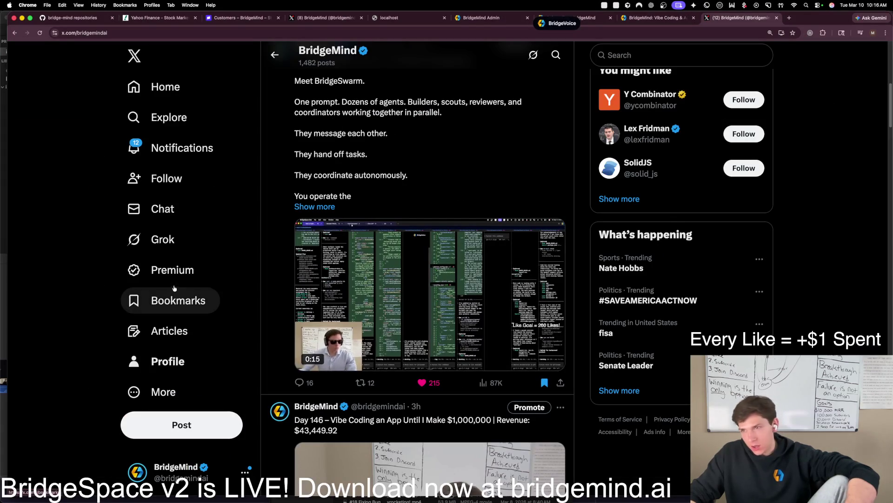
{"action": "left_click", "coordinate": [155, 370]}
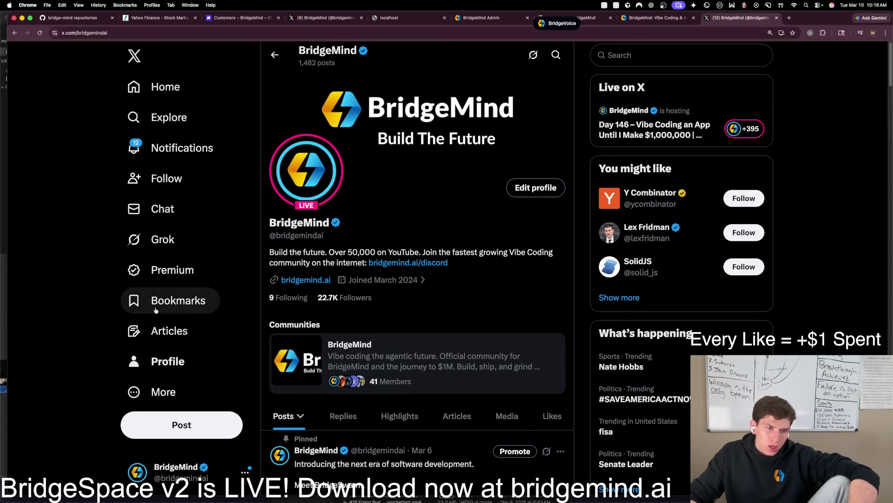
{"action": "scroll", "coordinate": [437, 275], "scroll_direction": "down", "scroll_amount": 8}
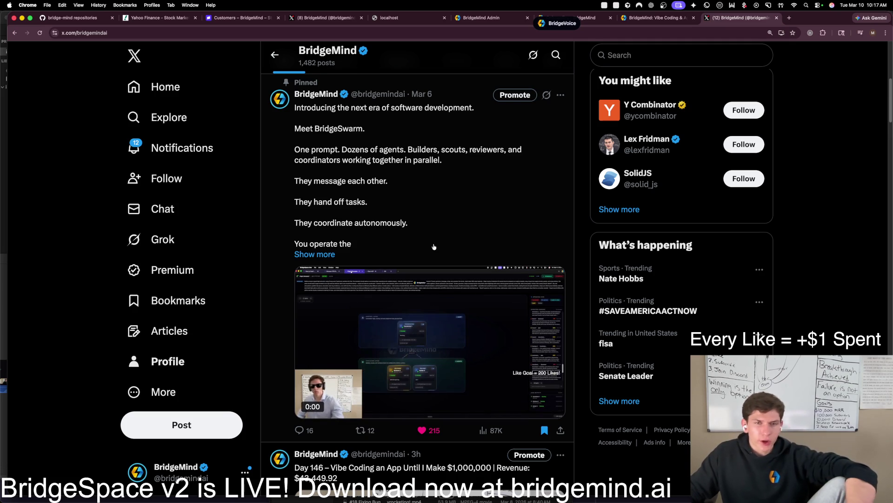
{"action": "mouse_move", "coordinate": [554, 23]}
{"action": "left_mouse_down"}
{"action": "mouse_move", "coordinate": [274, 102]}
{"action": "mouse_move", "coordinate": [47, 90]}
{"action": "left_mouse_up"}
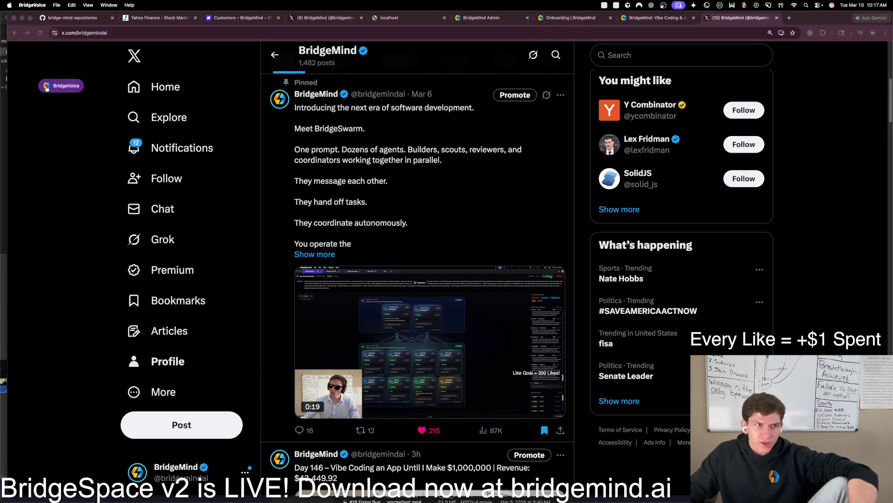
{"action": "left_click", "coordinate": [326, 254]}
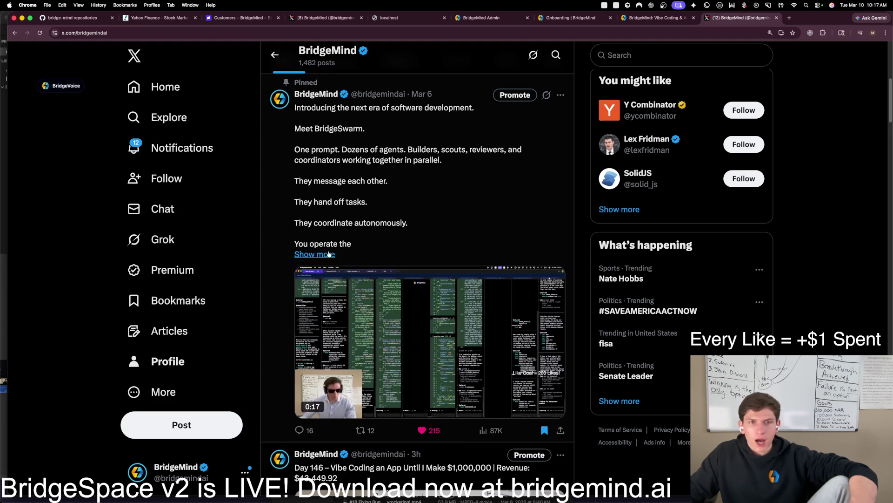
{"action": "mouse_move", "coordinate": [403, 263]}
{"action": "left_mouse_down"}
{"action": "mouse_move", "coordinate": [291, 179]}
{"action": "mouse_move", "coordinate": [289, 104]}
{"action": "mouse_move", "coordinate": [295, 128]}
{"action": "left_mouse_up"}
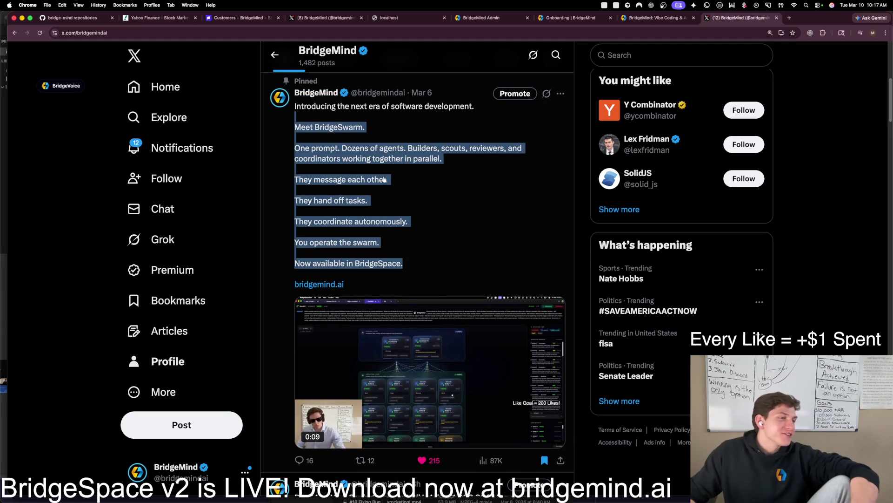
{"action": "left_click", "coordinate": [787, 18]}
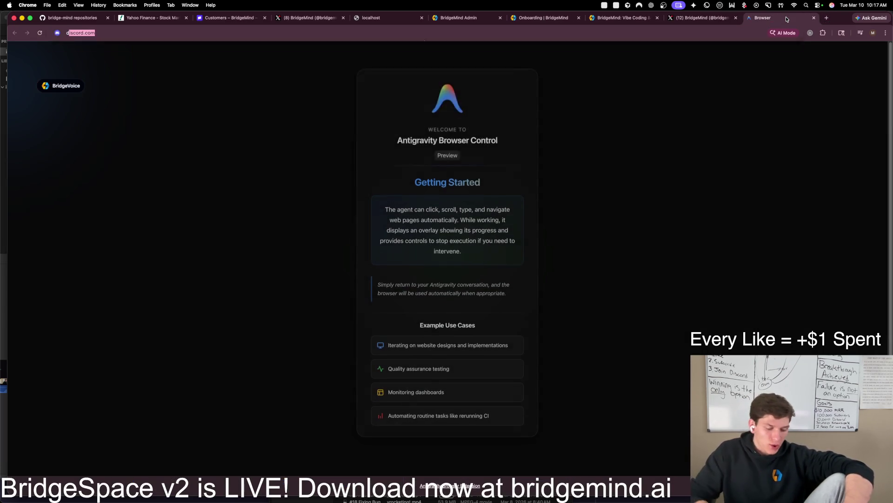
Step: Load Descript's home page in the new tab and open a Finder window on Downloads
{"action": "type", "text": "desc"}
{"action": "key", "text": "Return"}
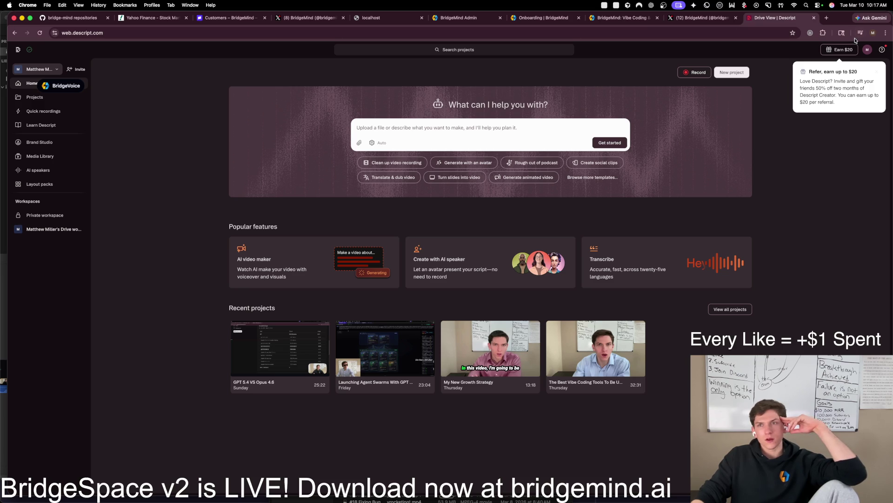
{"action": "mouse_move", "coordinate": [846, 24]}
{"action": "left_mouse_down"}
{"action": "mouse_move", "coordinate": [790, 177]}
{"action": "mouse_move", "coordinate": [831, 7]}
{"action": "left_mouse_up"}
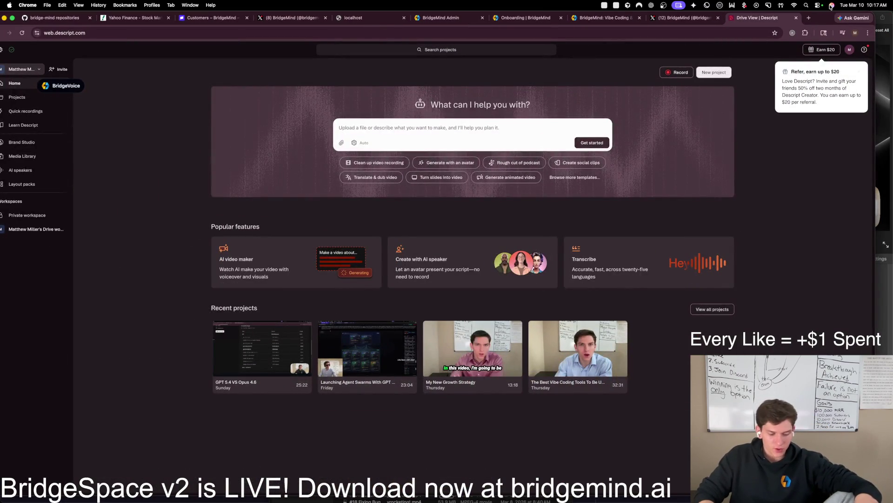
{"action": "key", "text": "super+space"}
{"action": "key", "text": "Return"}
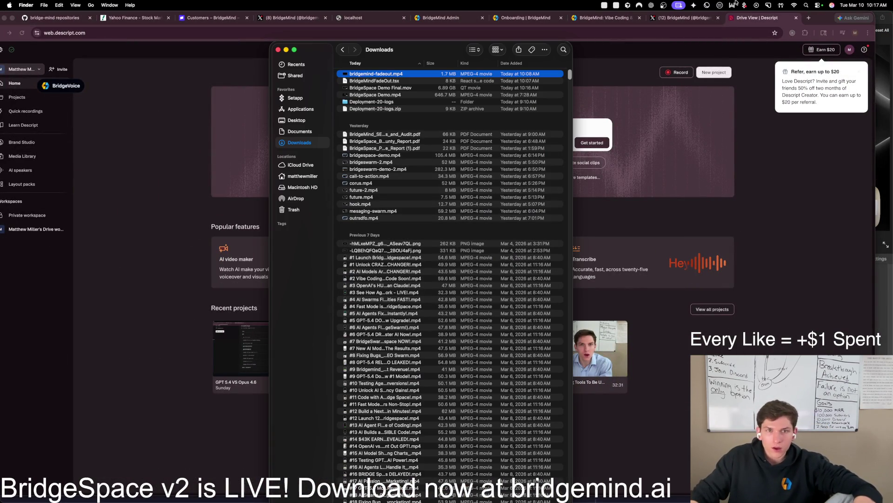
Step: Drop BridgeSpace Demo Final.mov into Descript's prompt box and submit a 'transcribe' request
{"action": "left_click", "coordinate": [385, 95]}
{"action": "left_click", "coordinate": [386, 88]}
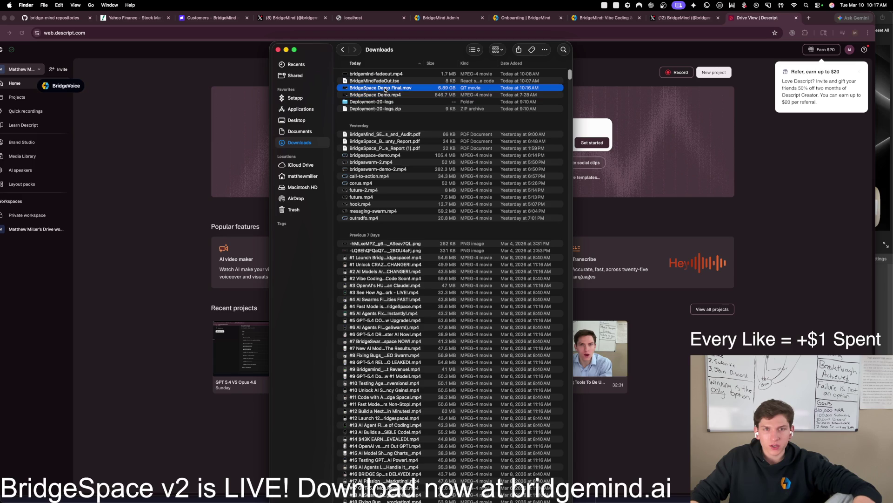
{"action": "left_click_drag", "start_coordinate": [413, 53], "coordinate": [219, 63]}
{"action": "left_click_drag", "start_coordinate": [212, 97], "coordinate": [519, 140]}
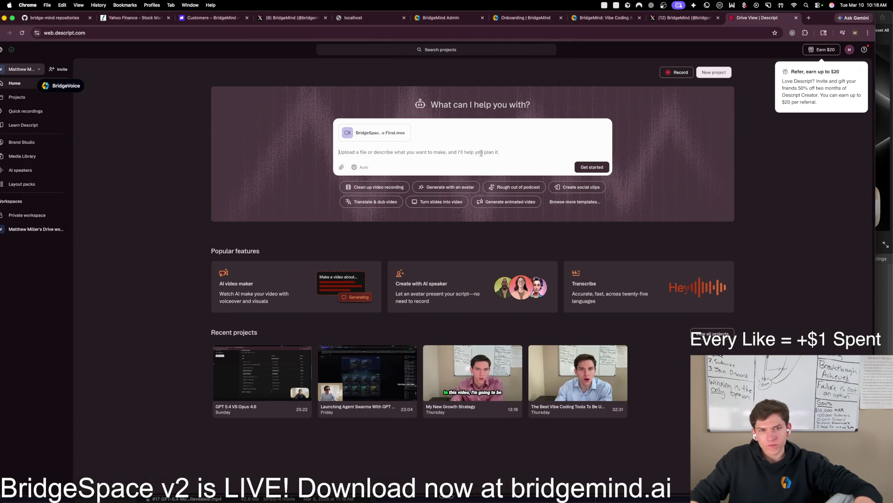
{"action": "type", "text": "transcribe"}
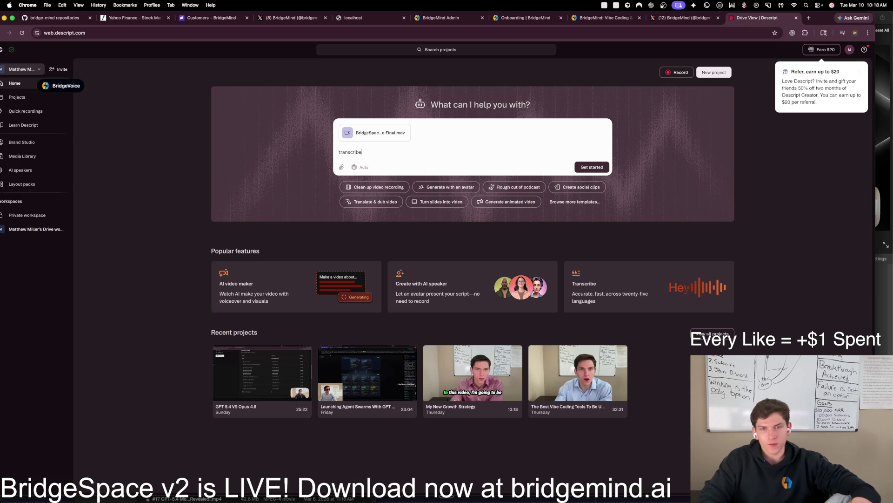
{"action": "key", "text": "Return"}
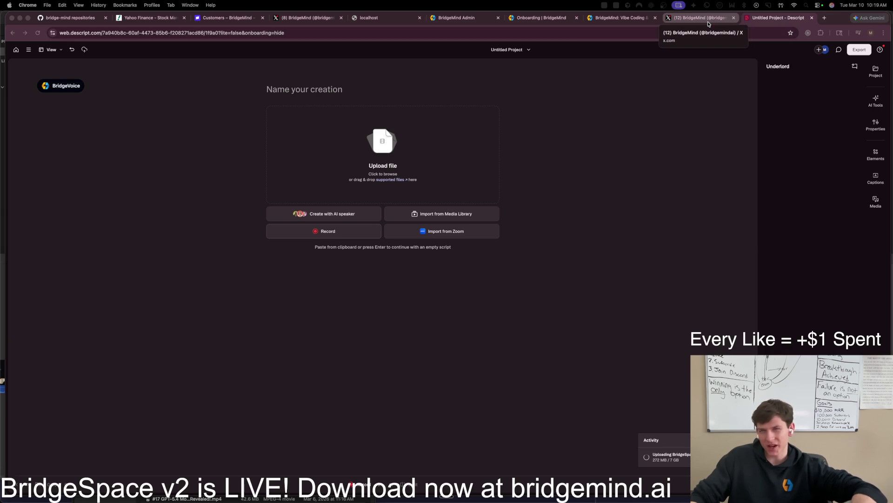
{"action": "left_click", "coordinate": [708, 24]}
Step: Glance at the pinned BridgeSwarm post on X, then return to the transcribed Descript project
{"action": "left_click", "coordinate": [487, 194]}
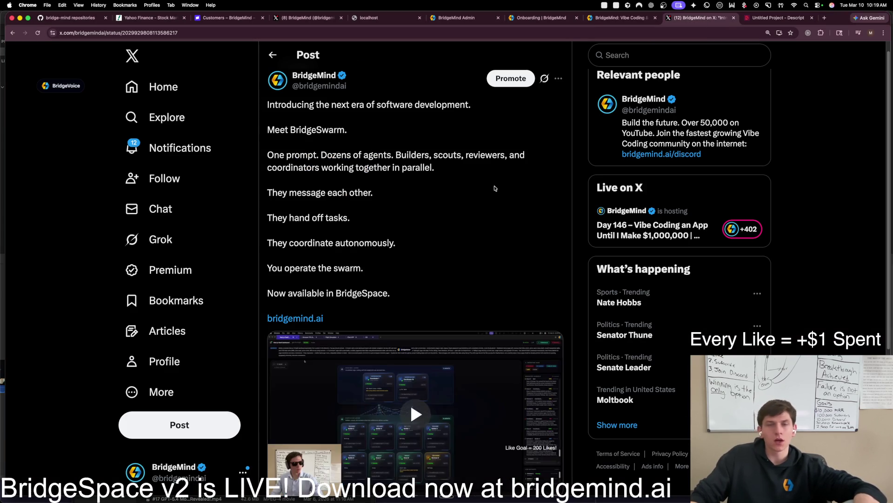
{"action": "key", "text": "ctrl+Tab"}
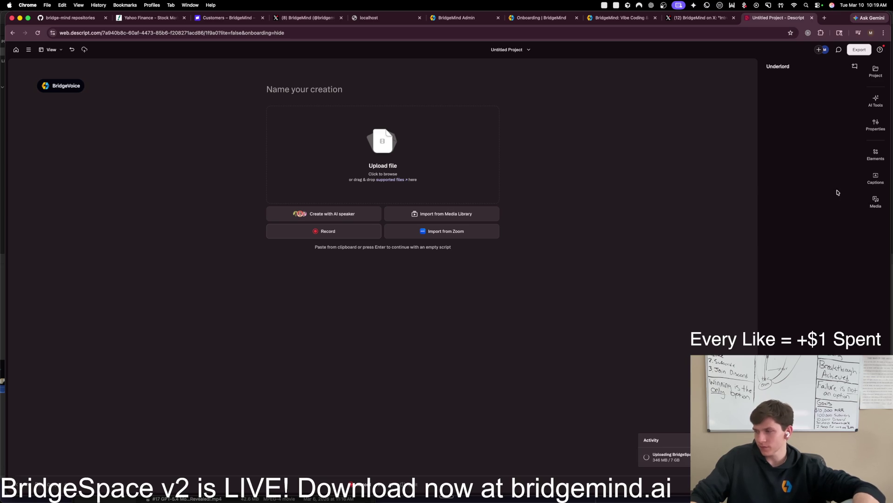
{"action": "left_click", "coordinate": [698, 17]}
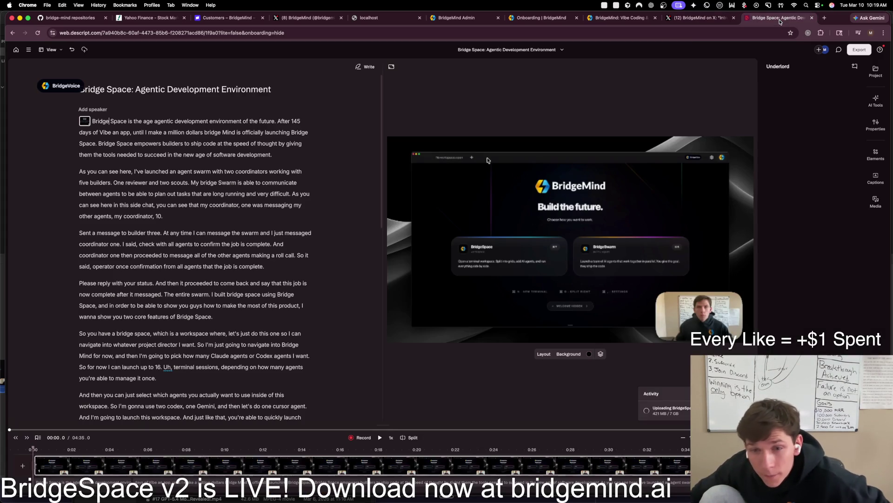
{"action": "left_click", "coordinate": [778, 18]}
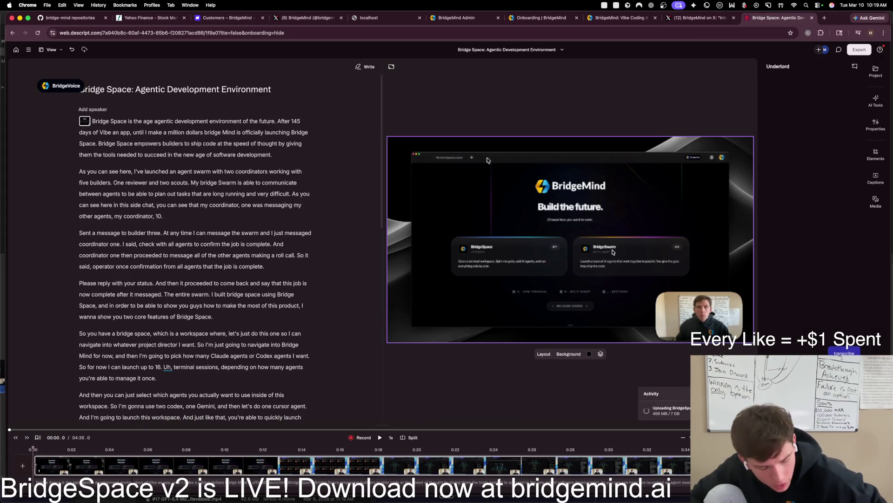
Step: Open the BridgeSpace Demo video from Downloads in QuickTime Player
{"action": "key", "text": "super+space"}
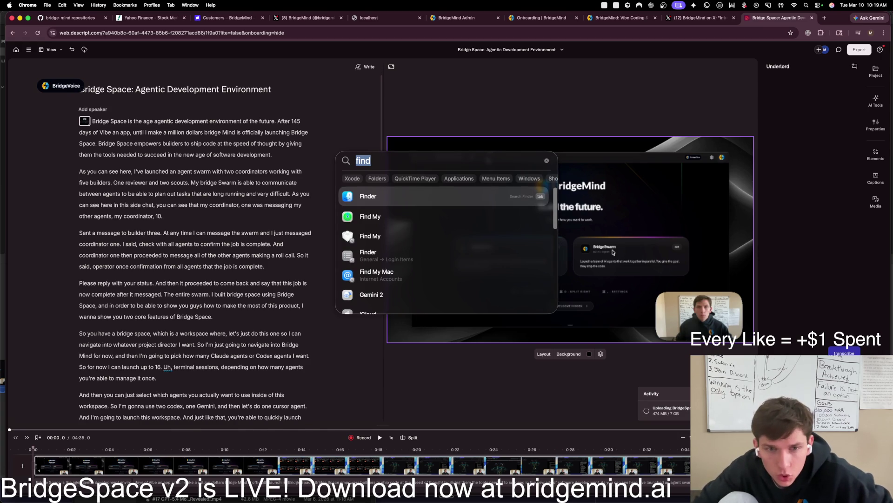
{"action": "key", "text": "Return"}
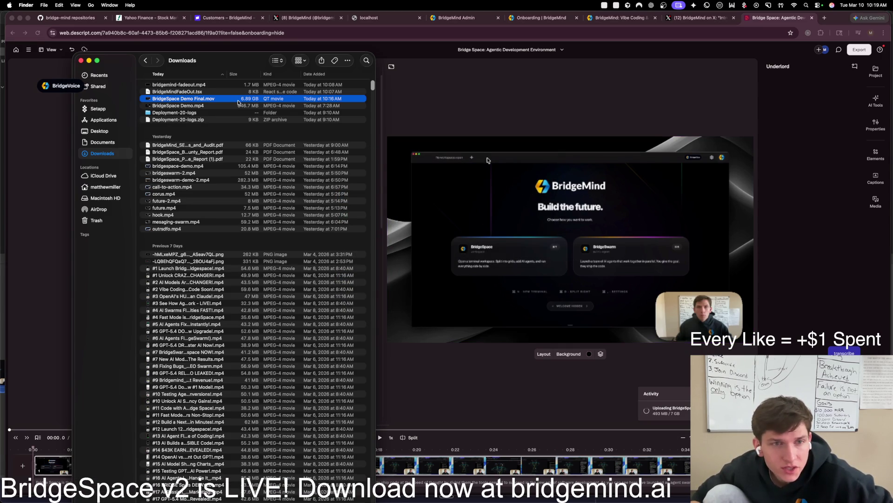
{"action": "key", "text": "Up"}
{"action": "key", "text": "Up"}
{"action": "key", "text": "super+o"}
Step: Play the demo, move the player window, and pause around the SEO Review segment
{"action": "left_click", "coordinate": [471, 354]}
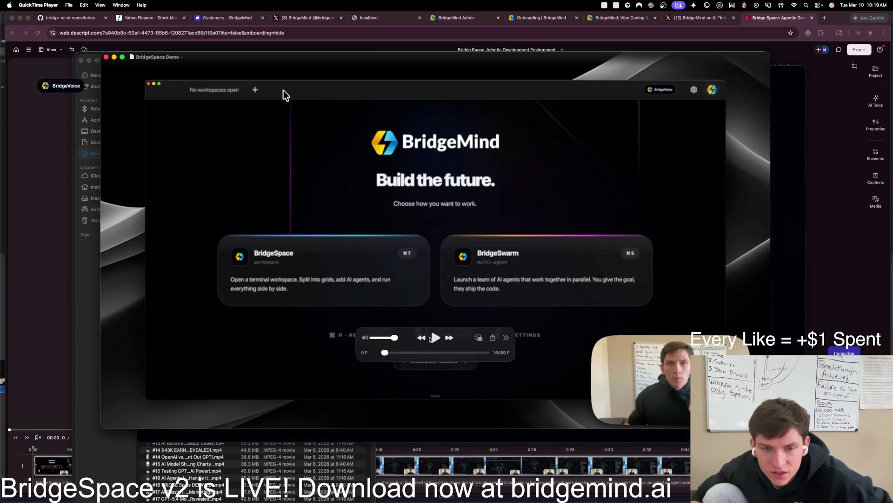
{"action": "left_click", "coordinate": [430, 338]}
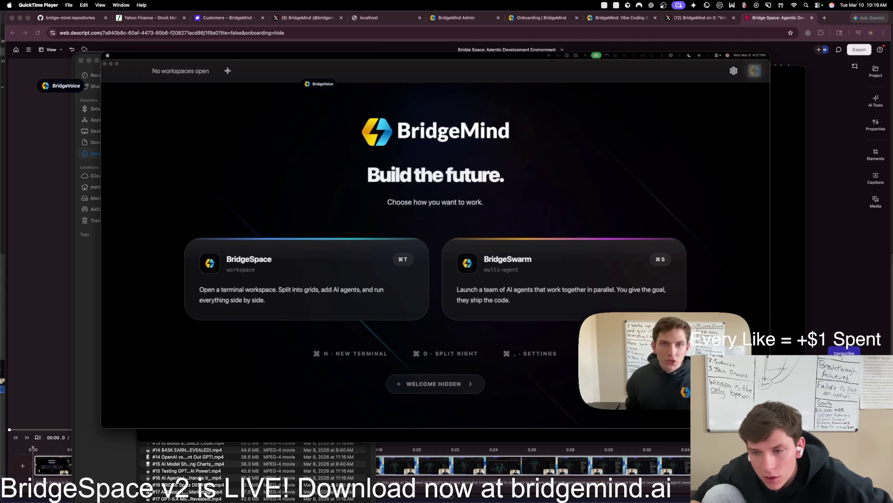
{"action": "left_click_drag", "start_coordinate": [551, 59], "coordinate": [485, 43]}
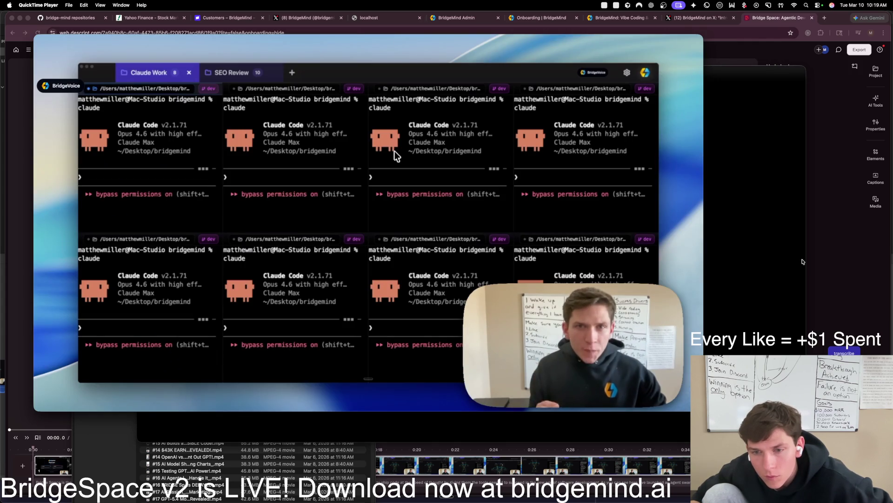
{"action": "mouse_move", "coordinate": [370, 325]}
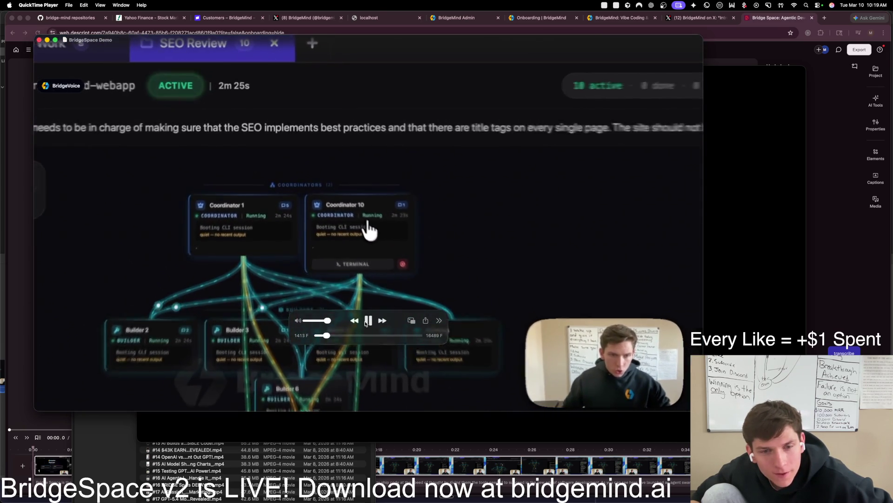
{"action": "left_click", "coordinate": [368, 320]}
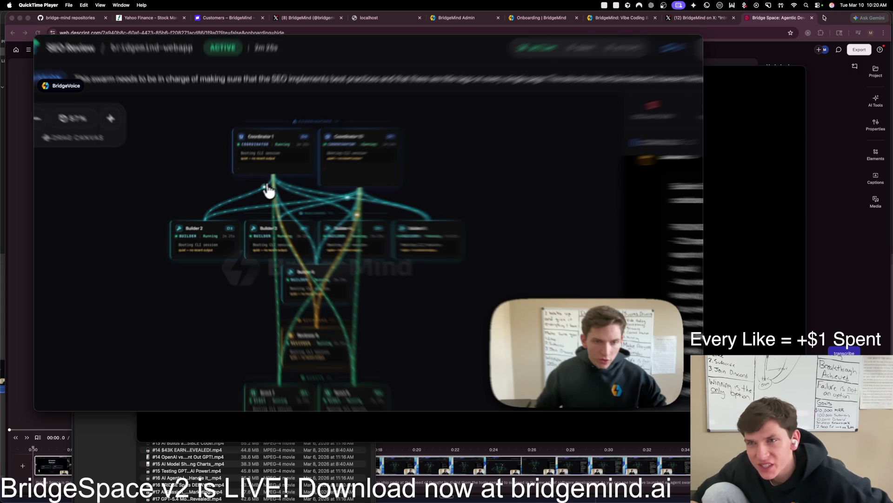
Step: Export the Descript subtitles as a SubRip (.srt) file to Downloads, then open a new browser tab
{"action": "left_click", "coordinate": [836, 19]}
{"action": "left_click", "coordinate": [855, 50]}
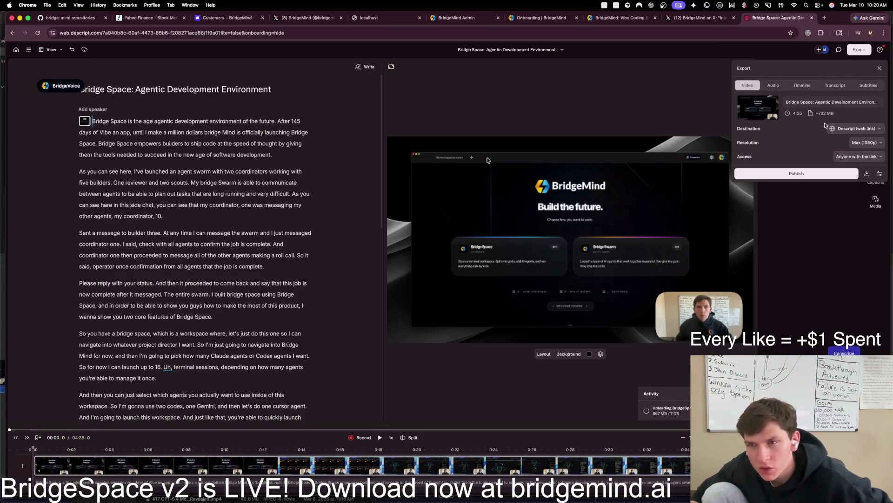
{"action": "left_click", "coordinate": [832, 87]}
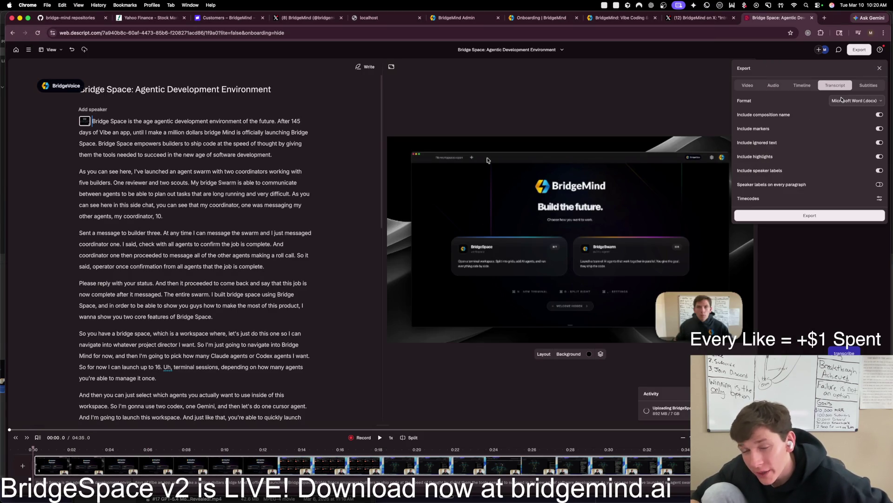
{"action": "left_click", "coordinate": [881, 102]}
{"action": "left_click", "coordinate": [869, 87]}
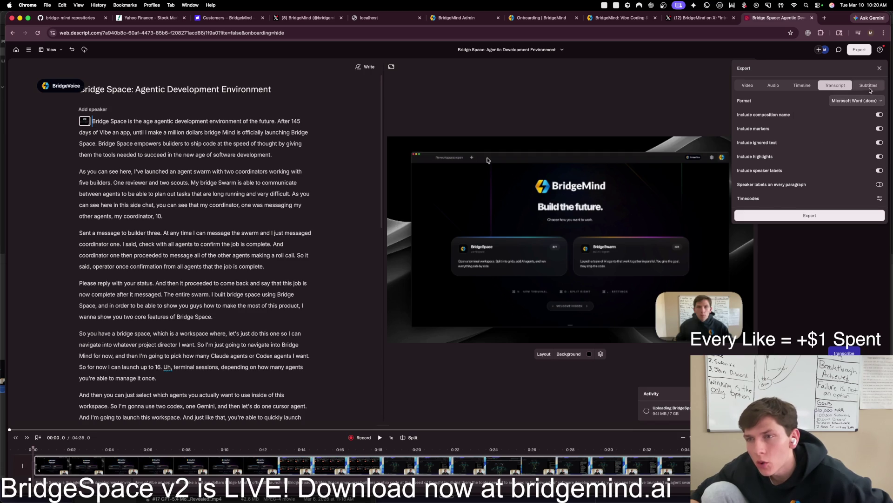
{"action": "left_click", "coordinate": [853, 161]}
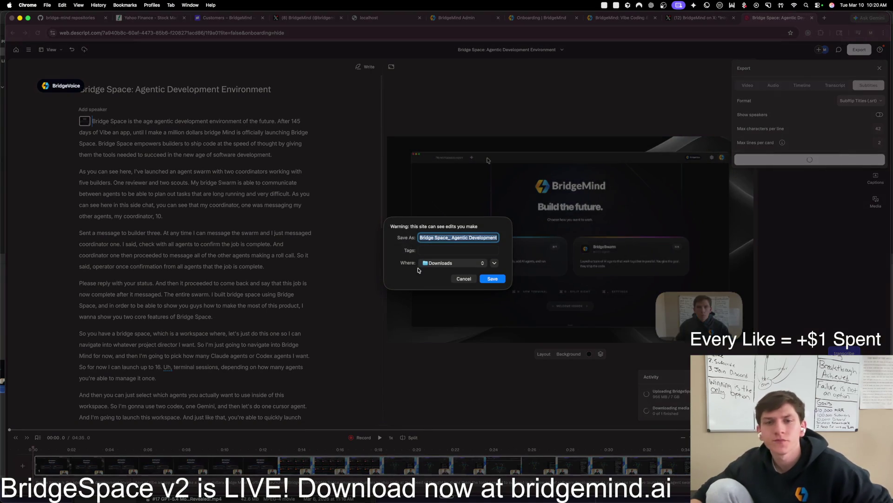
{"action": "left_click", "coordinate": [491, 279]}
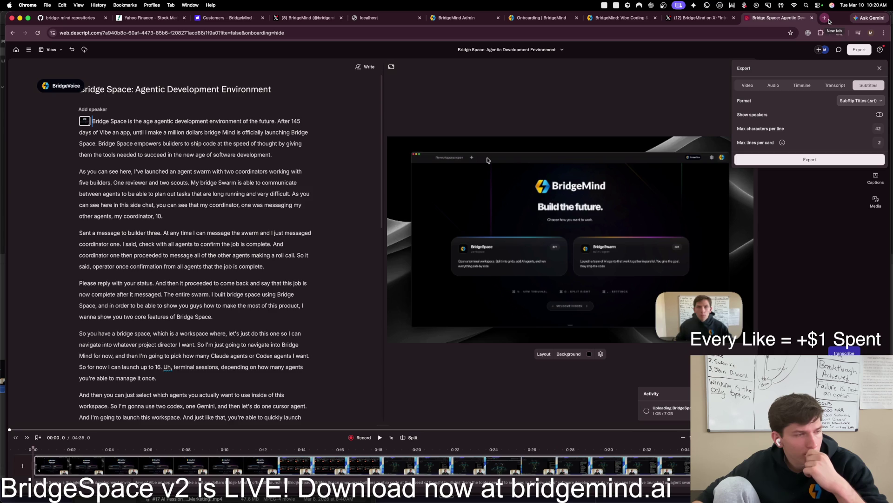
{"action": "left_click", "coordinate": [824, 17]}
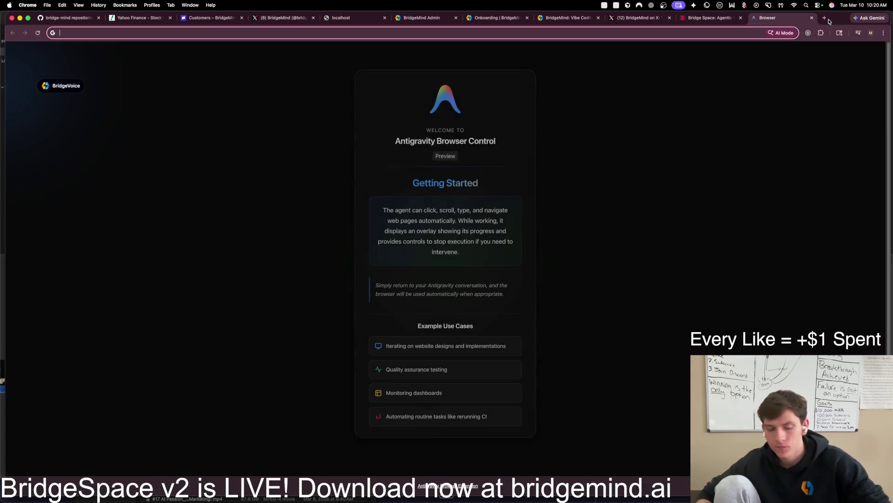
Step: Go to YouTube and start a new video upload from the Create menu
{"action": "type", "text": "you"}
{"action": "key", "text": "Return"}
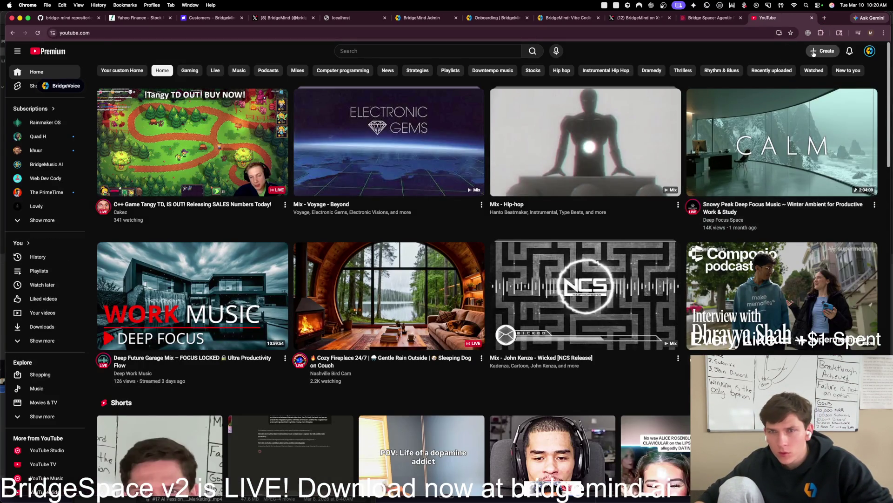
{"action": "left_click", "coordinate": [823, 50]}
{"action": "left_click", "coordinate": [828, 67]}
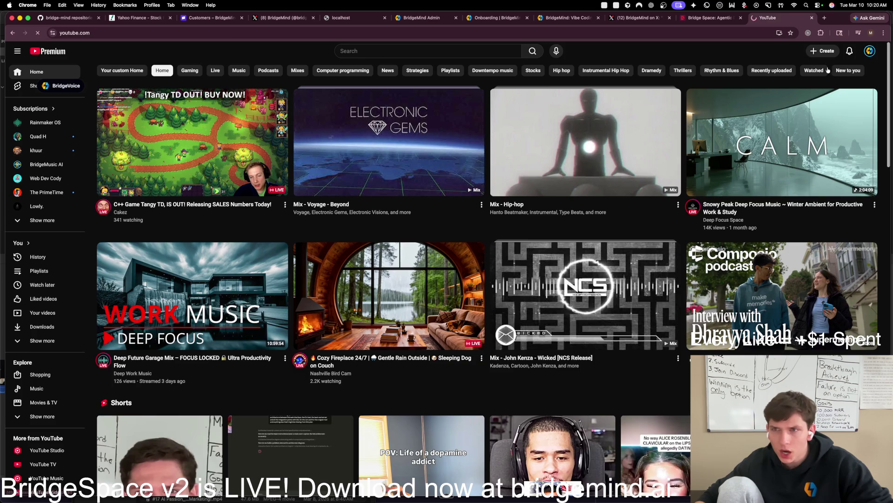
Step: Upload BridgeSpace Demo Final.mov by dragging it from Finder, then start a new tab for Claude
{"action": "key", "text": "super+space"}
{"action": "type", "text": "fin"}
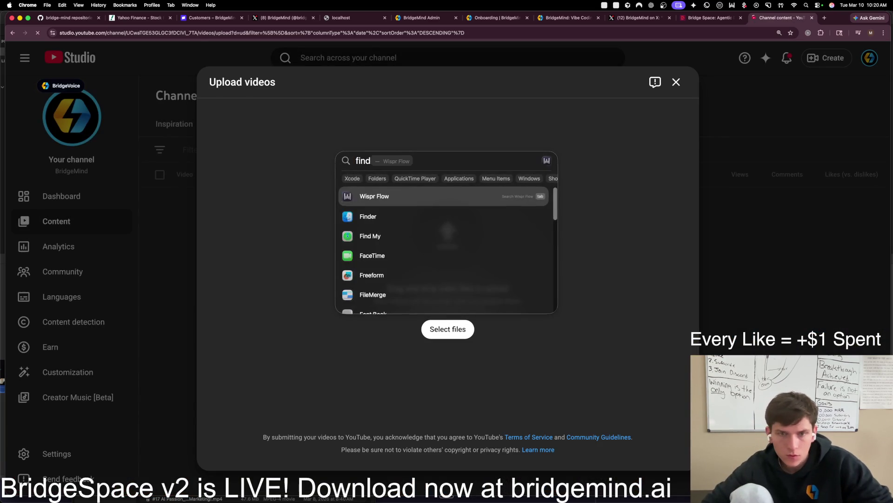
{"action": "key", "text": "Return"}
{"action": "left_click_drag", "start_coordinate": [210, 106], "coordinate": [530, 168]}
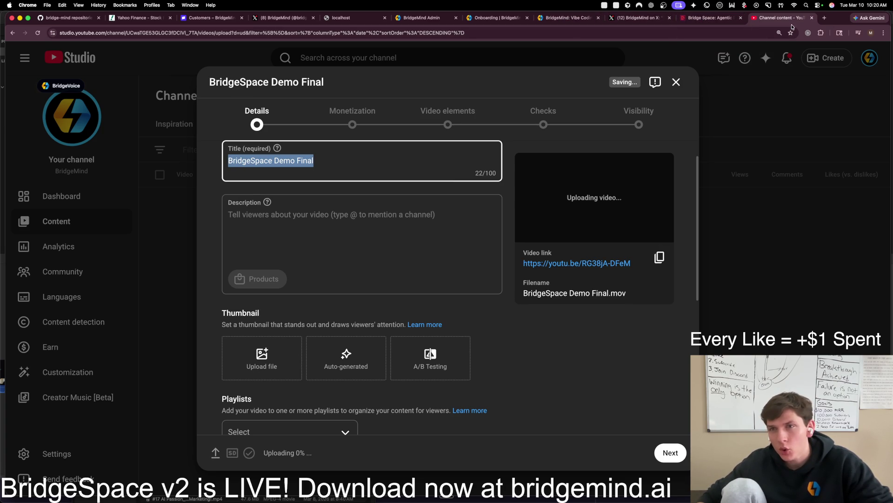
{"action": "left_click", "coordinate": [825, 18]}
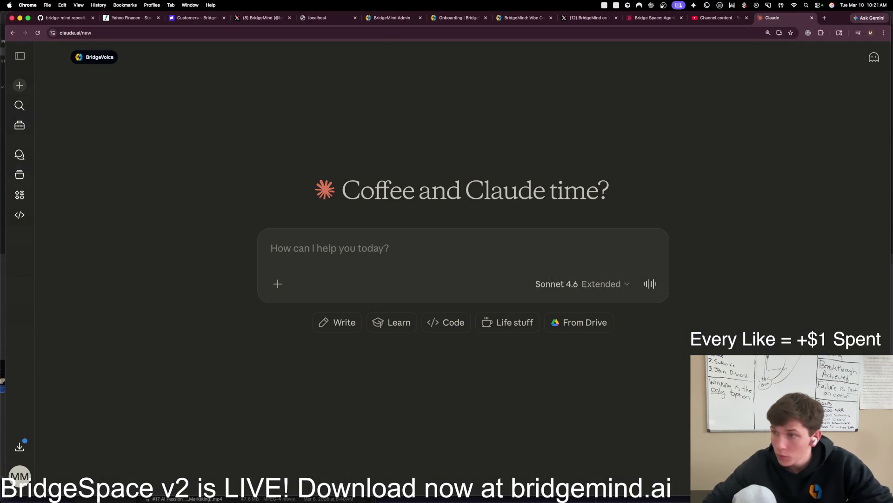
Step: Attach the Bridge Space .srt subtitle file from Downloads to the Claude chat
{"action": "key", "text": "super+Tab"}
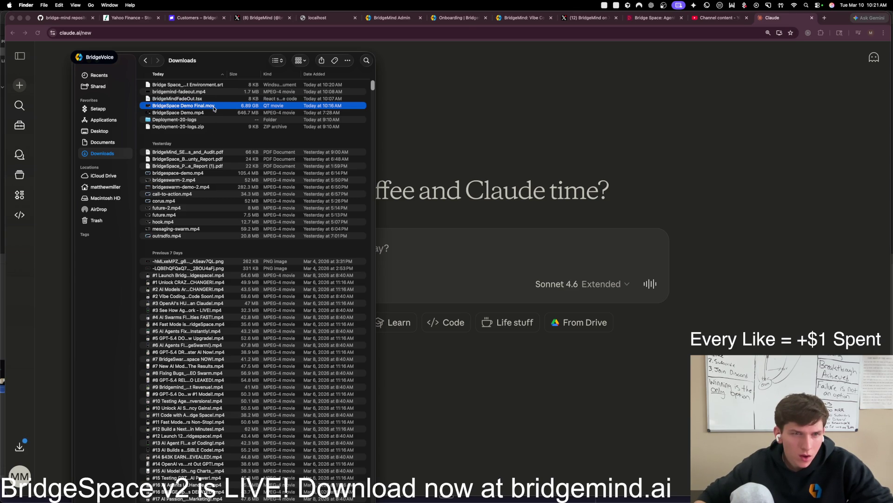
{"action": "left_click", "coordinate": [221, 87]}
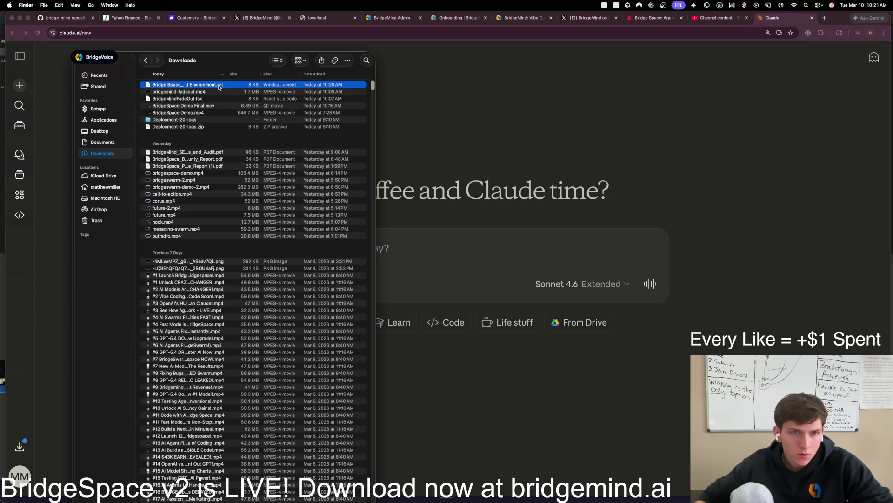
{"action": "mouse_move", "coordinate": [221, 87]}
{"action": "left_mouse_down"}
{"action": "mouse_move", "coordinate": [447, 258]}
{"action": "mouse_move", "coordinate": [452, 291]}
{"action": "left_mouse_up"}
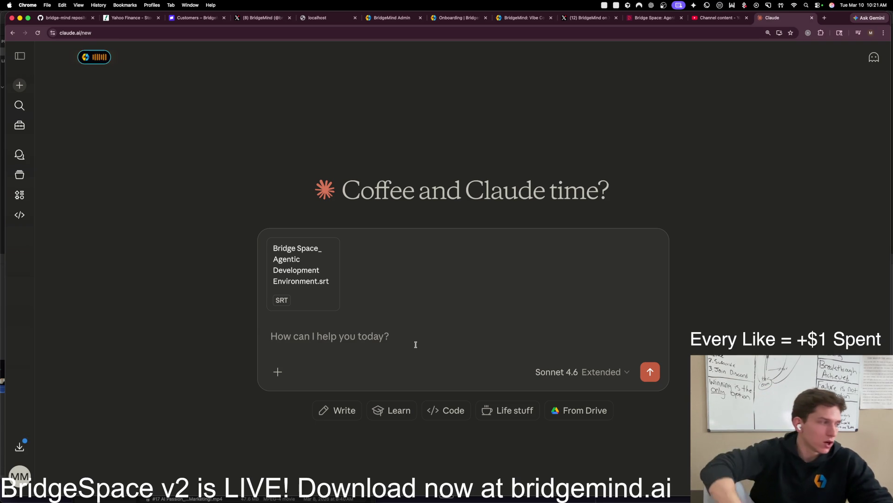
Step: Ask Claude for an in-depth demo review and YouTube title ideas that maximize views
{"action": "type", "text": "Do an in-depth review of the demo video for the official launch of Bridgespace."}
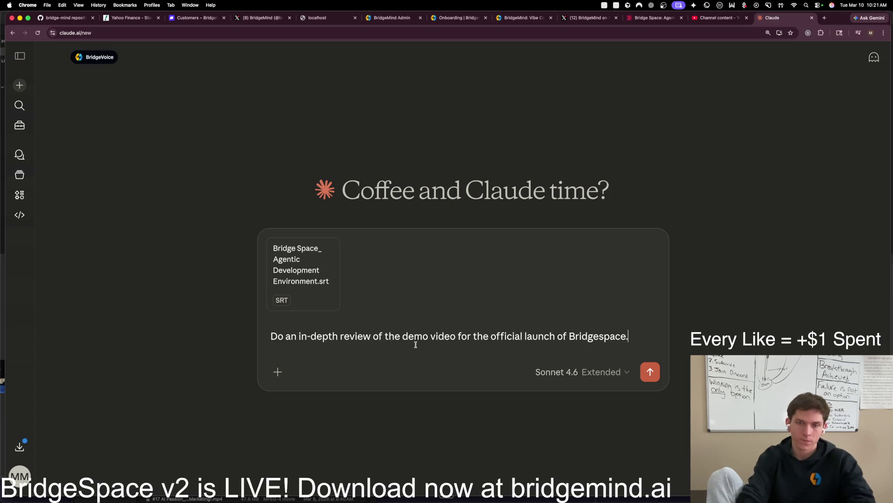
{"action": "key", "text": "ctrl+space"}
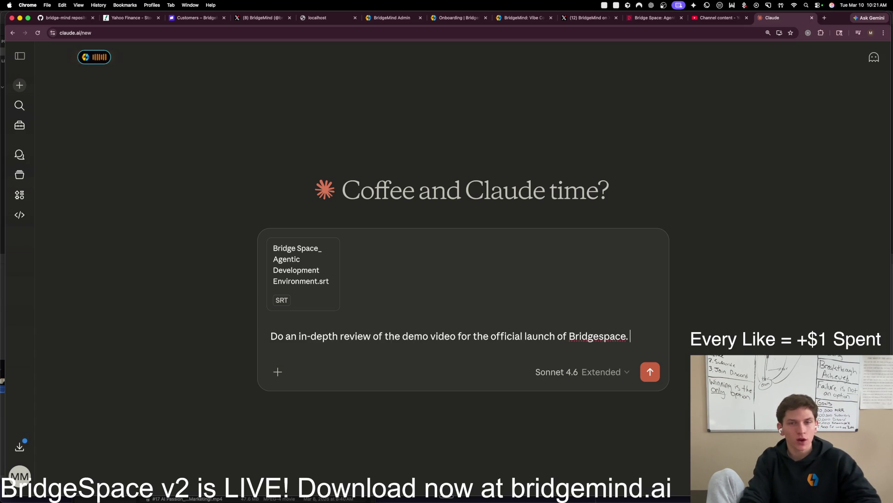
{"action": "type", "text": "I am needing your help in brainstorming what the title of the YouTube video should be."}
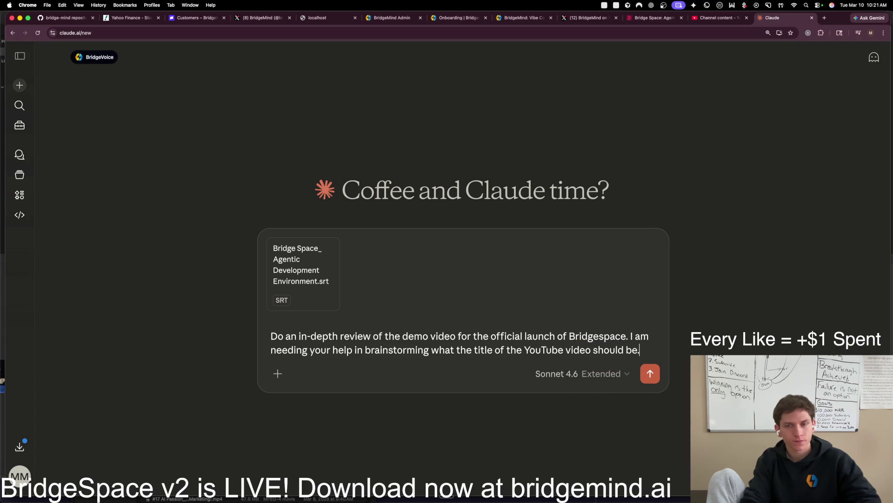
{"action": "key", "text": "ctrl+space"}
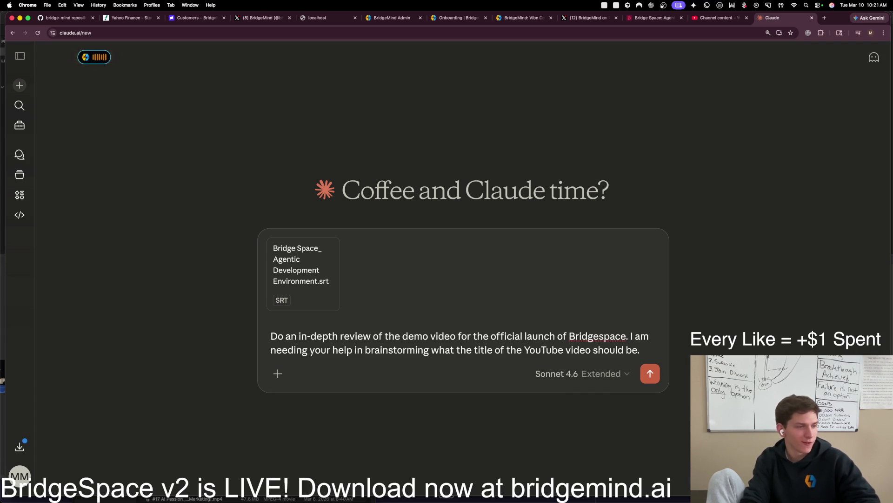
{"action": "type", "text": "to maximize conversions and get as many views as possible."}
{"action": "key", "text": "Return"}
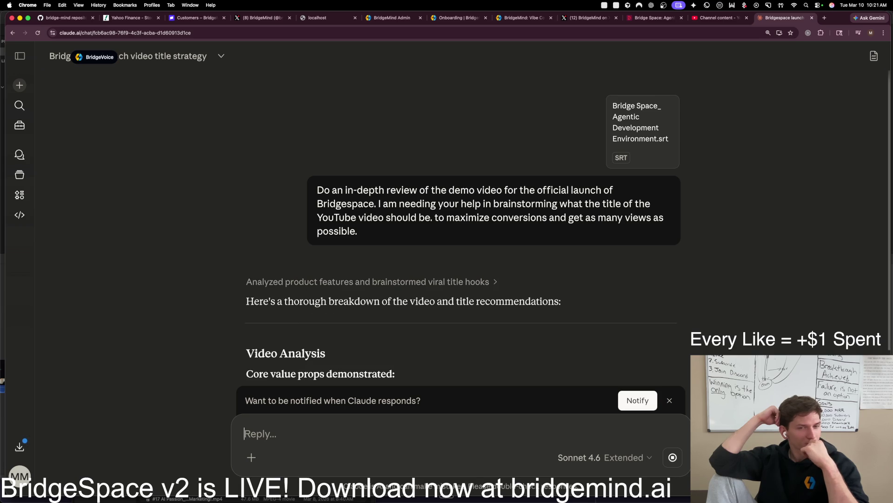
{"action": "scroll", "coordinate": [332, 294], "scroll_direction": "down", "scroll_amount": 5}
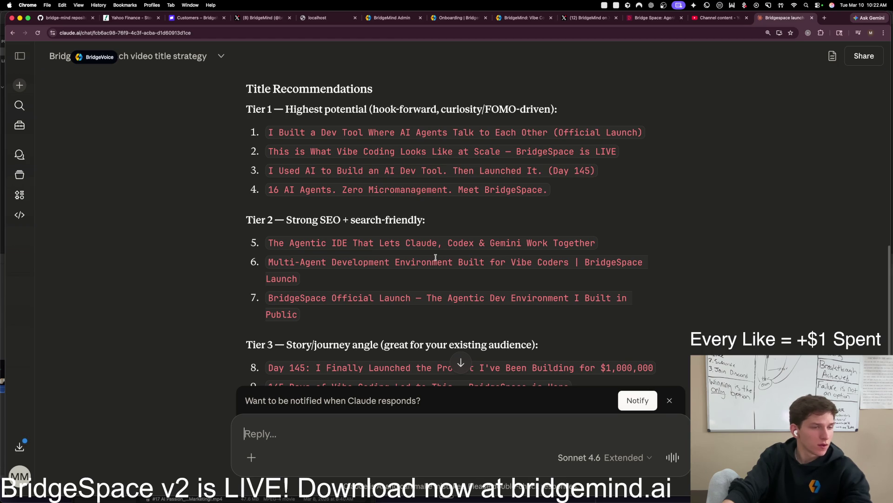
{"action": "scroll", "coordinate": [437, 258], "scroll_direction": "down", "scroll_amount": 5}
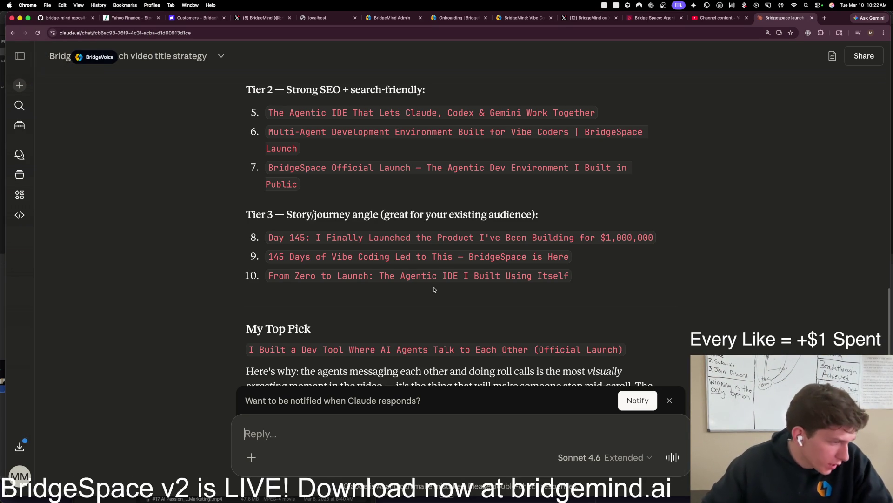
{"action": "scroll", "coordinate": [432, 272], "scroll_direction": "down", "scroll_amount": 3}
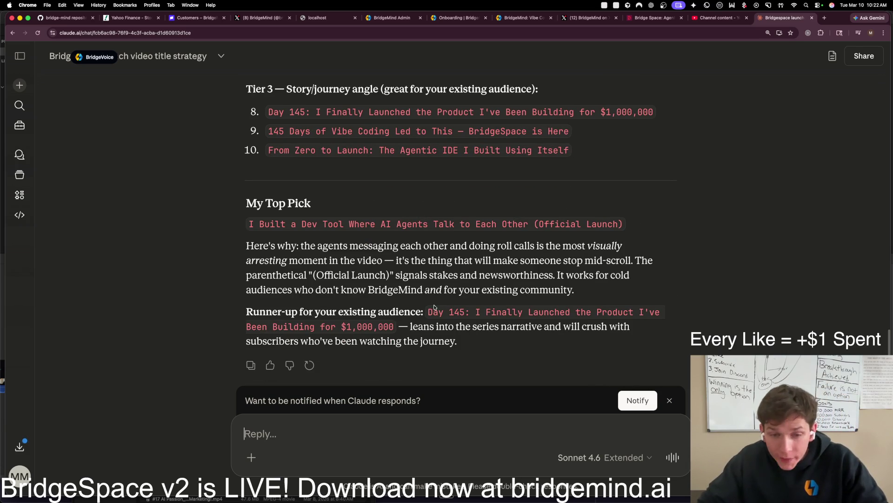
{"action": "mouse_move", "coordinate": [478, 342]}
{"action": "left_mouse_down"}
{"action": "mouse_move", "coordinate": [251, 322]}
{"action": "mouse_move", "coordinate": [237, 305]}
{"action": "left_mouse_up"}
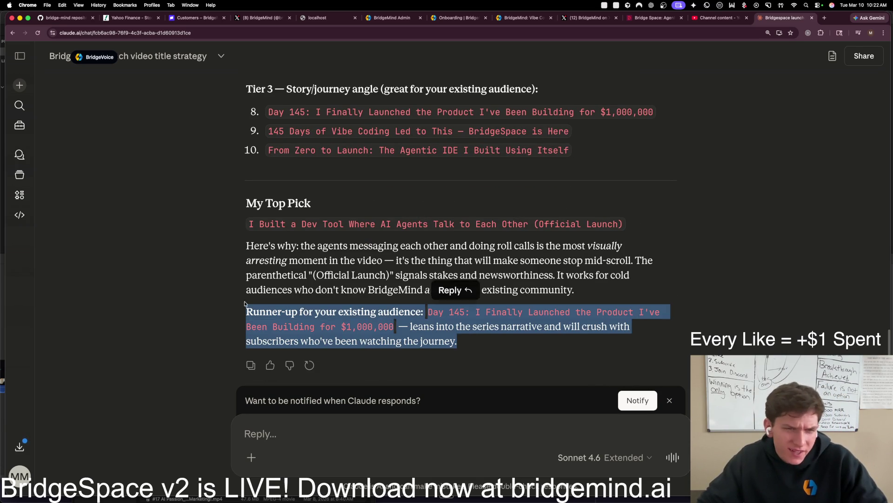
{"action": "left_click", "coordinate": [270, 286]}
{"action": "scroll", "coordinate": [377, 260], "scroll_direction": "down", "scroll_amount": 1}
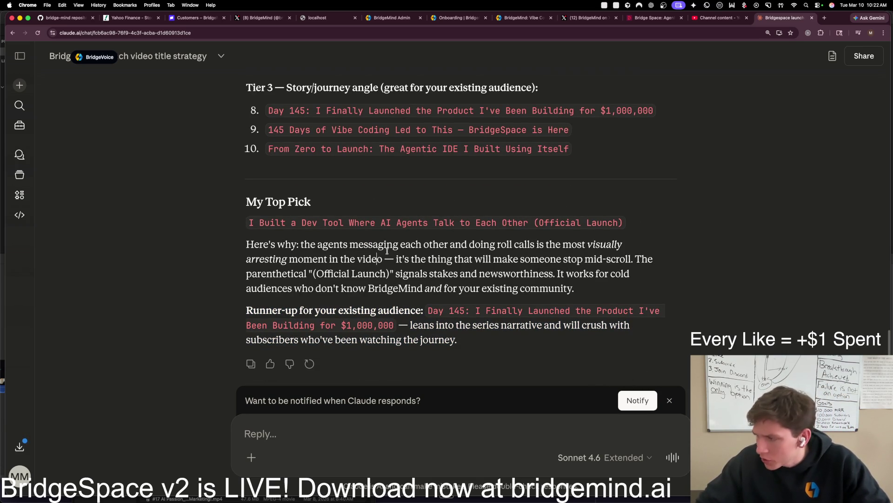
{"action": "scroll", "coordinate": [377, 258], "scroll_direction": "up", "scroll_amount": 3}
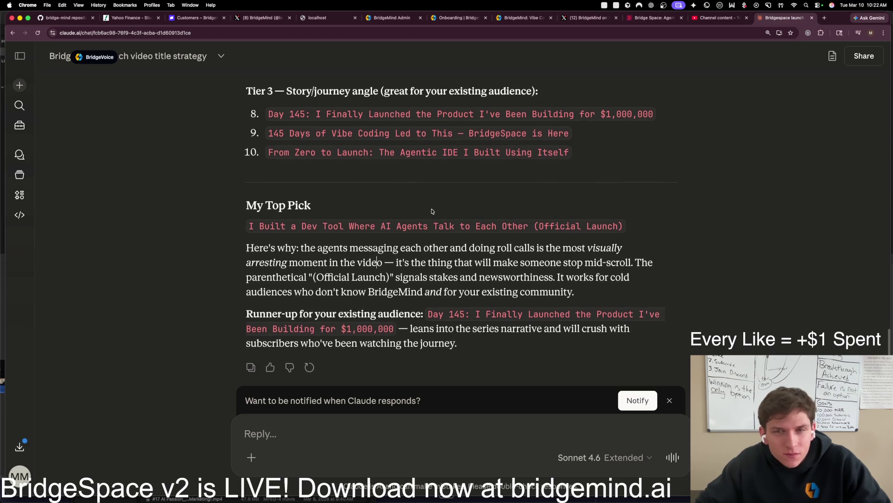
{"action": "left_click", "coordinate": [321, 432]}
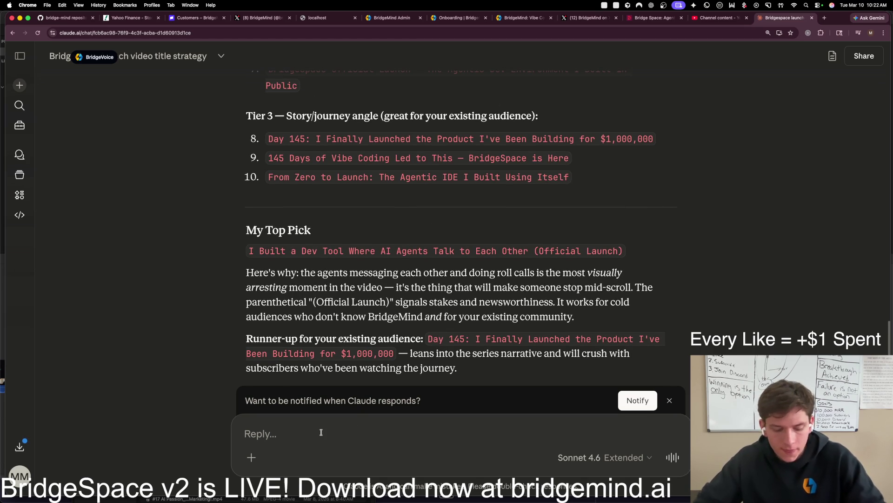
Step: Tell Claude 'I dont like those options, make it super clean' and scroll through the new titles
{"action": "type", "text": "I want"}
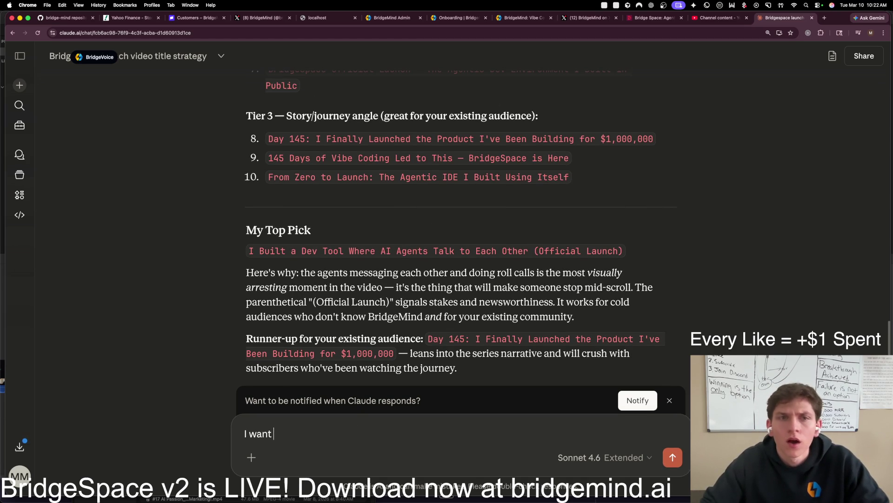
{"action": "key", "text": "BackSpace"}
{"action": "key", "text": "BackSpace"}
{"action": "key", "text": "BackSpace"}
{"action": "type", "text": "nt li"}
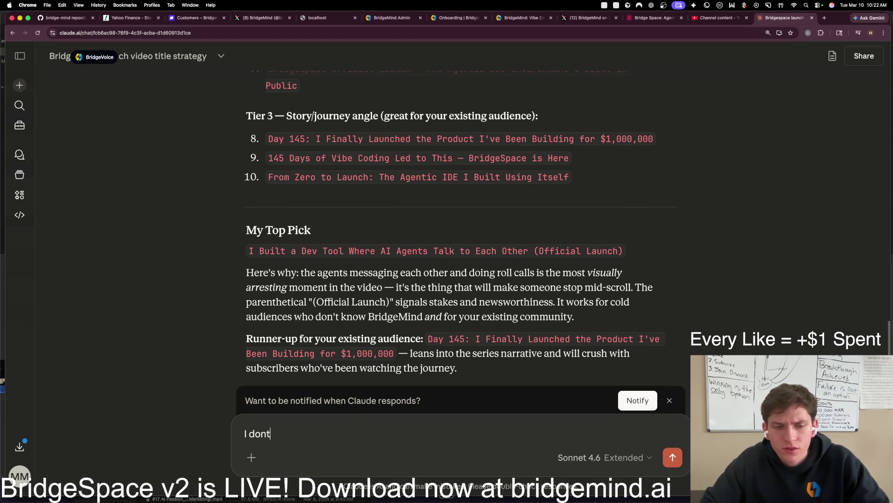
{"action": "type", "text": "ke those op"}
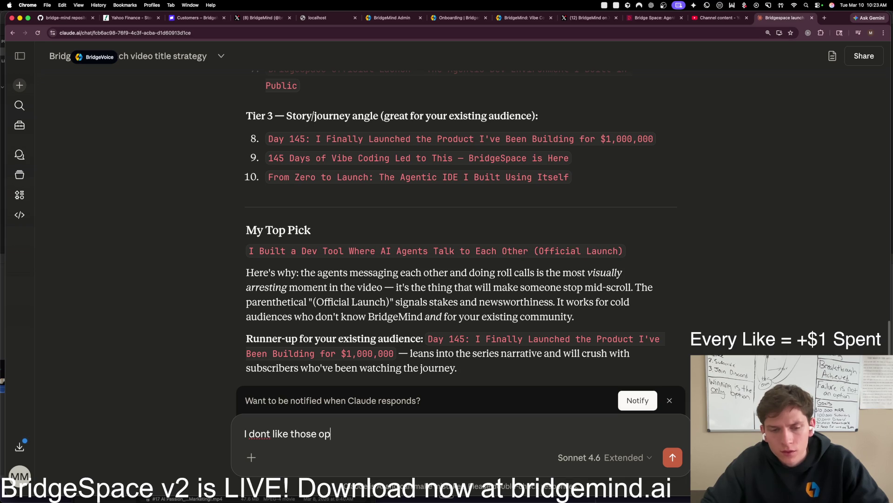
{"action": "type", "text": "tions, make it super clean"}
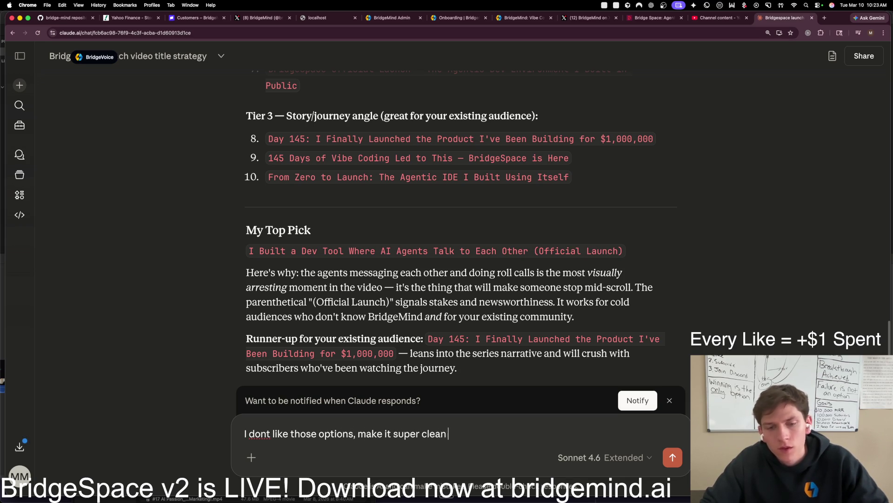
{"action": "key", "text": "Return"}
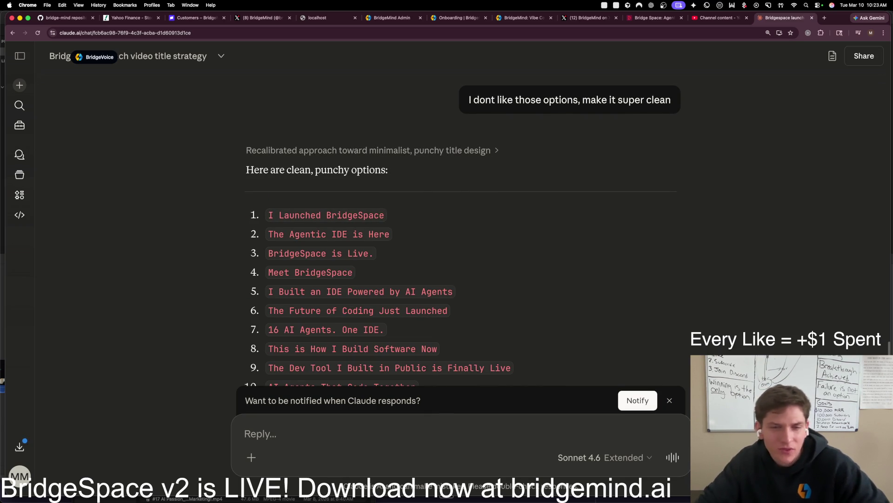
{"action": "scroll", "coordinate": [319, 346], "scroll_direction": "down", "scroll_amount": 4}
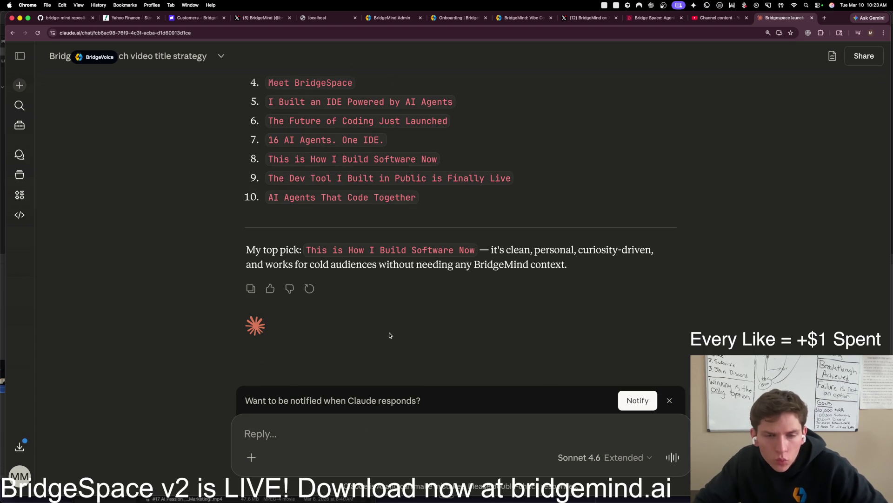
{"action": "mouse_move", "coordinate": [476, 251]}
{"action": "left_mouse_down"}
{"action": "mouse_move", "coordinate": [286, 254]}
{"action": "mouse_move", "coordinate": [302, 254]}
{"action": "left_mouse_up"}
{"action": "left_click", "coordinate": [567, 264]}
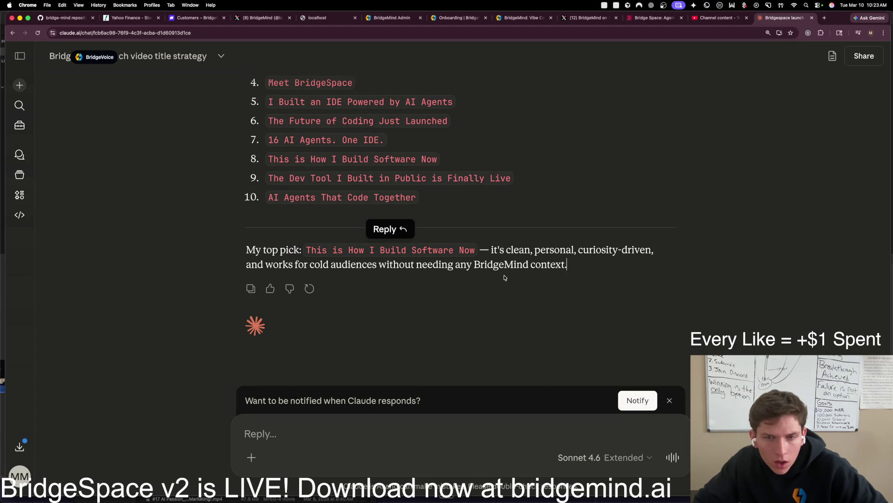
{"action": "mouse_move", "coordinate": [311, 251]}
{"action": "left_mouse_down"}
{"action": "mouse_move", "coordinate": [475, 254]}
{"action": "mouse_move", "coordinate": [306, 256]}
{"action": "left_mouse_up"}
{"action": "left_click", "coordinate": [471, 251]}
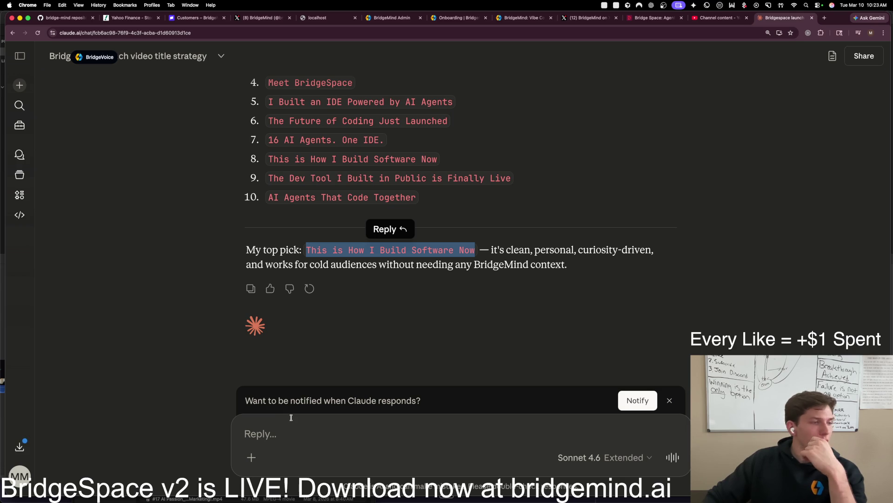
{"action": "left_click", "coordinate": [332, 426]}
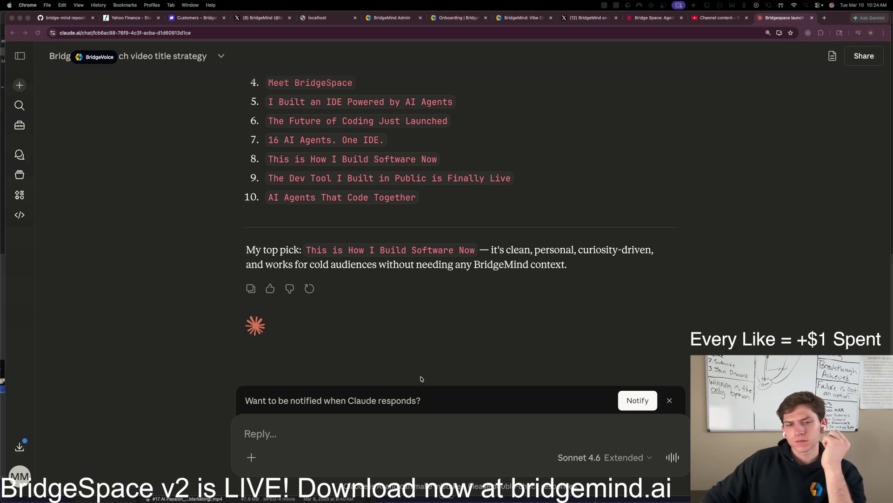
{"action": "left_click", "coordinate": [393, 435]}
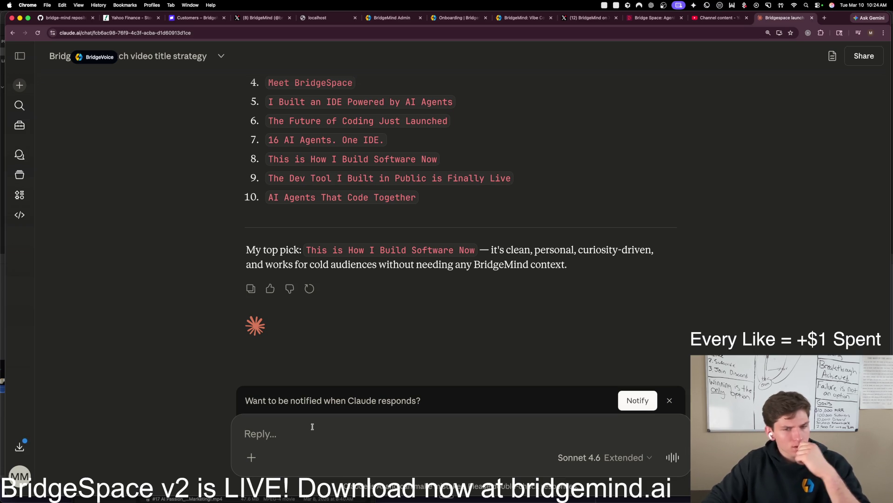
Step: Launch the BridgeSpace app from Spotlight
{"action": "key", "text": "super+space"}
{"action": "type", "text": "BridgeSpace"}
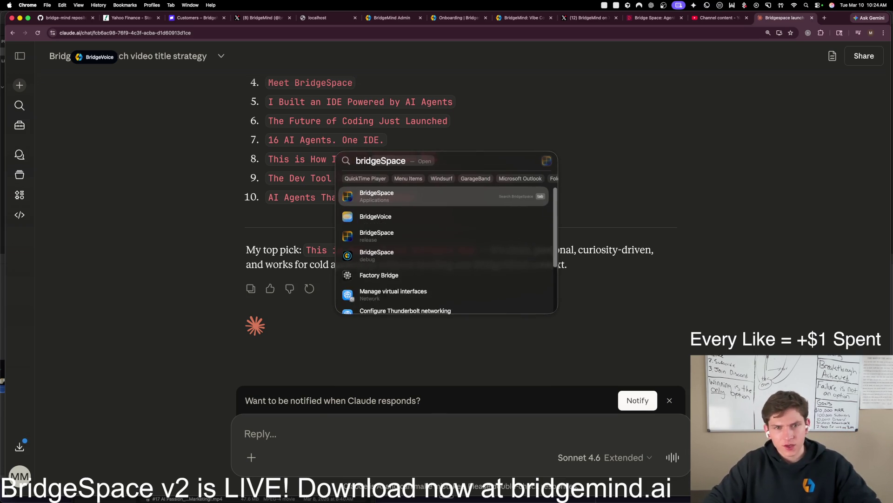
{"action": "key", "text": "Return"}
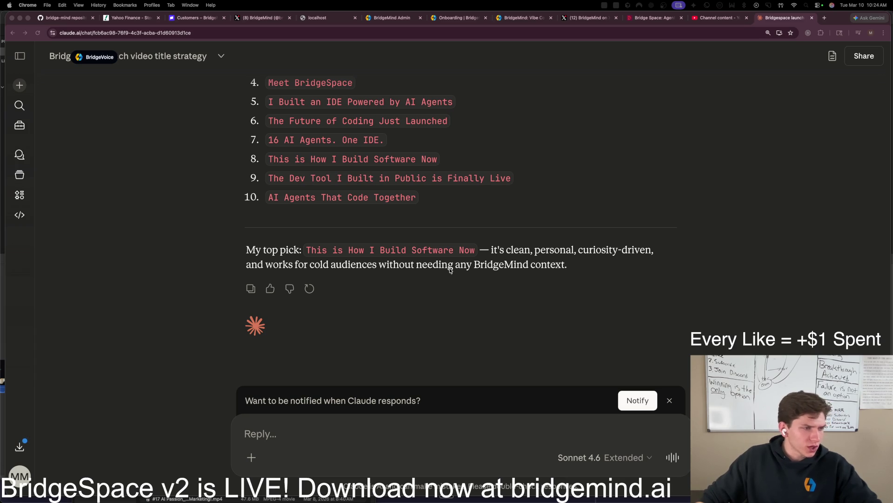
Step: Ask Claude for titles like 'Officially Launching BridgeSpace2 | The Agentic Development Environment Of The Future'
{"action": "left_click", "coordinate": [433, 296]}
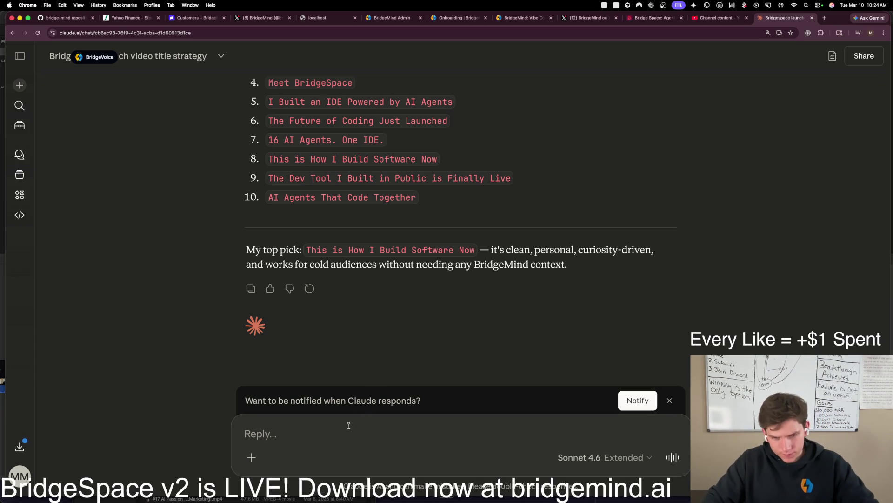
{"action": "type", "text": "I want it to b"}
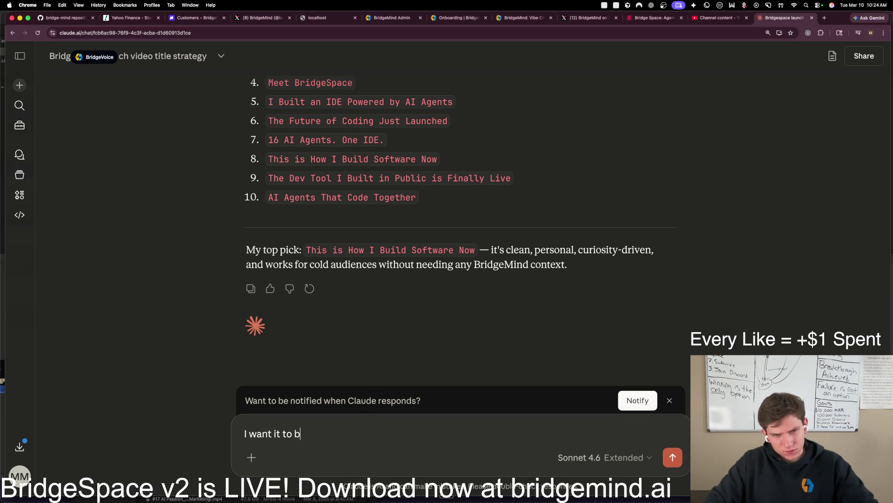
{"action": "type", "text": "e something like "}
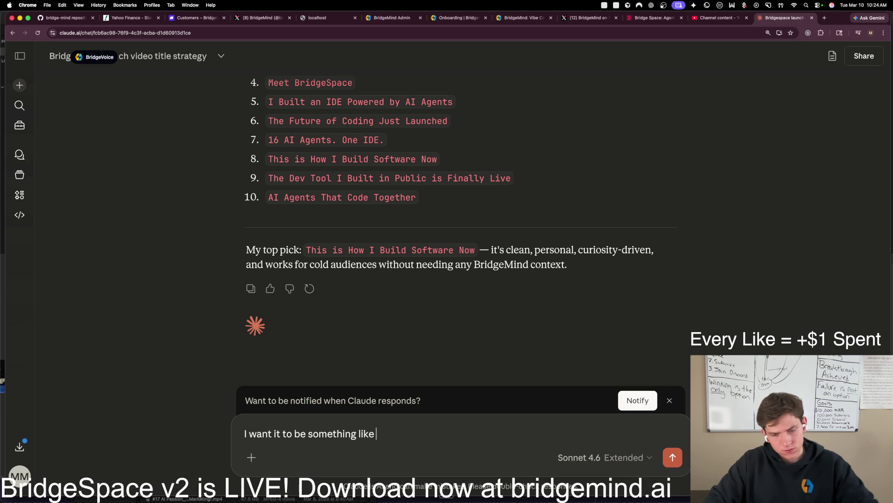
{"action": "type", "text": "Officially La"}
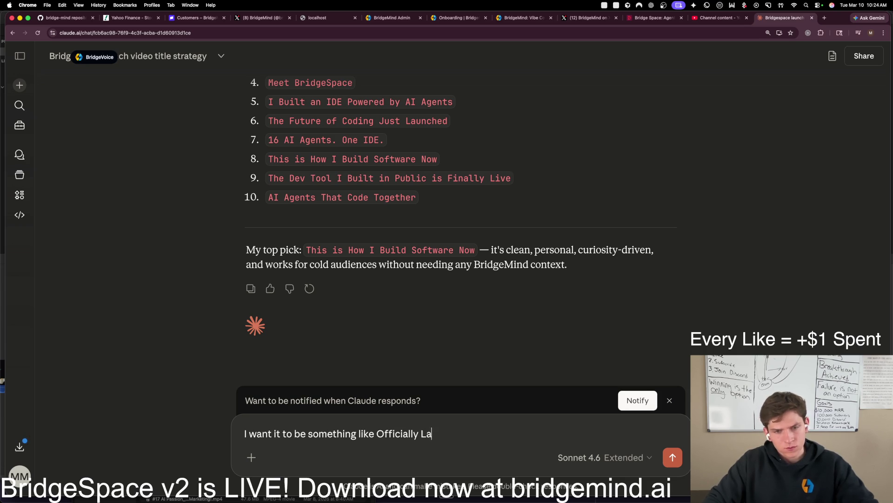
{"action": "type", "text": "unching BridgeS"}
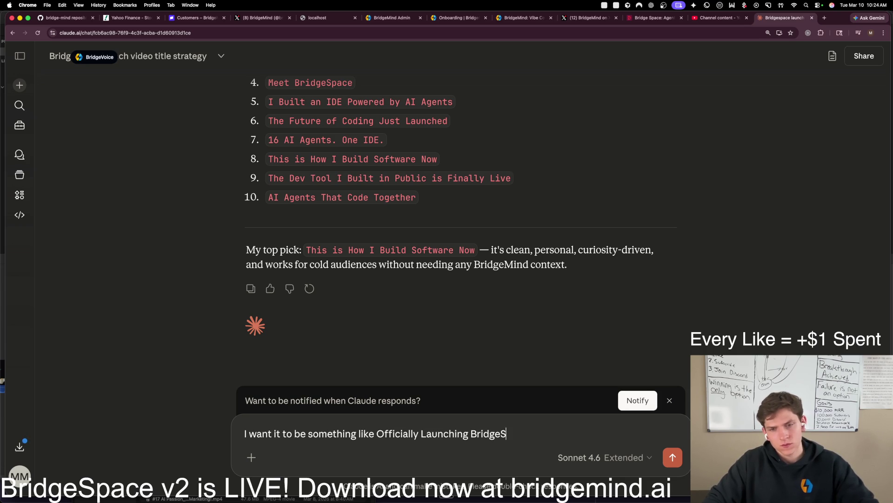
{"action": "type", "text": "pace2 "}
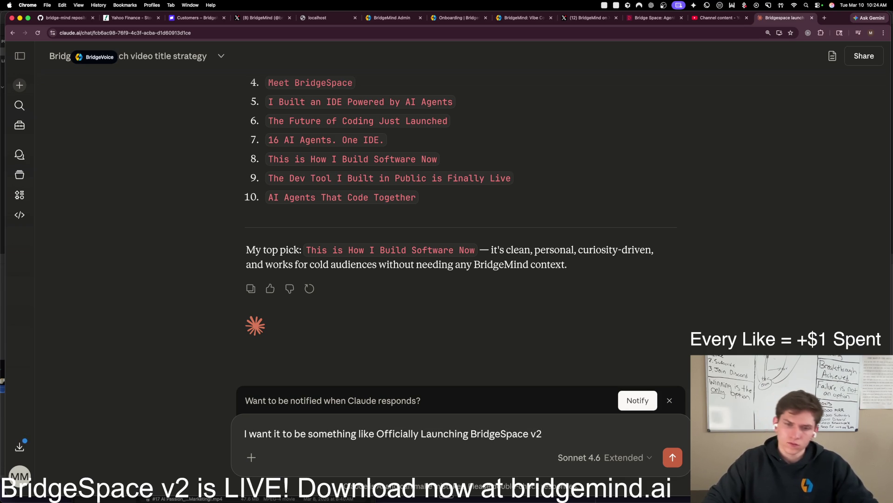
{"action": "type", "text": "| T"}
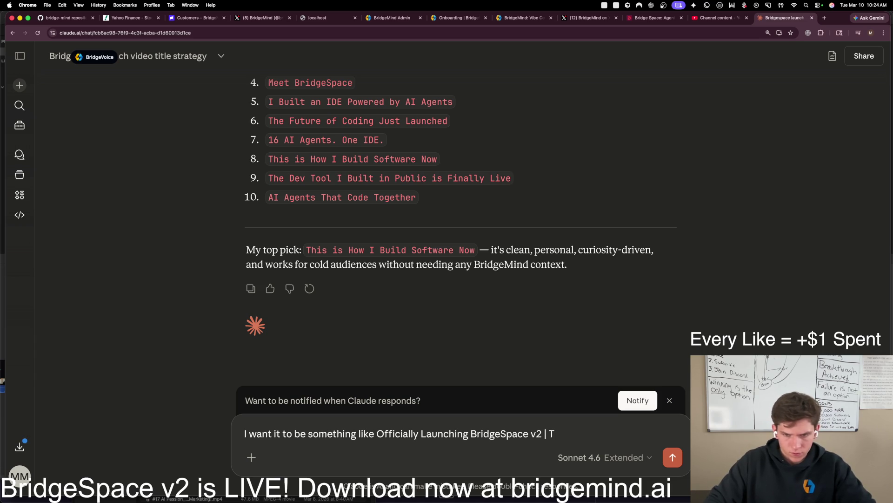
{"action": "type", "text": "hehe Agentic"}
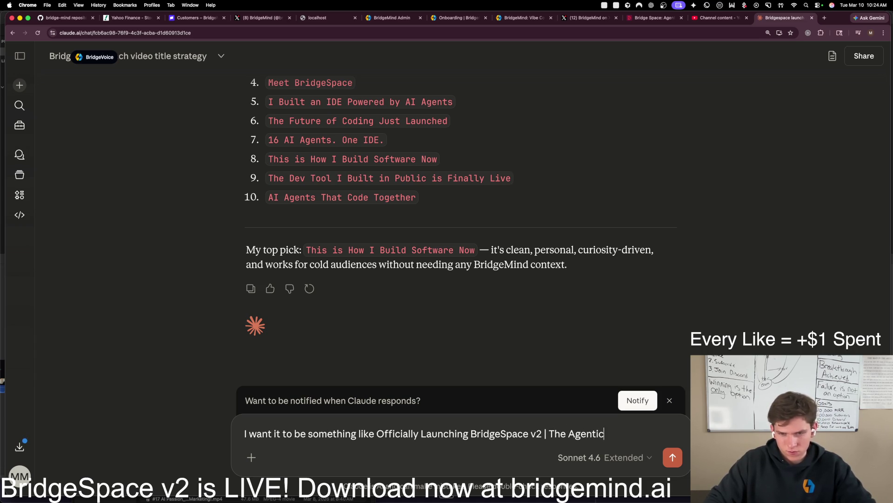
{"action": "type", "text": " Development "}
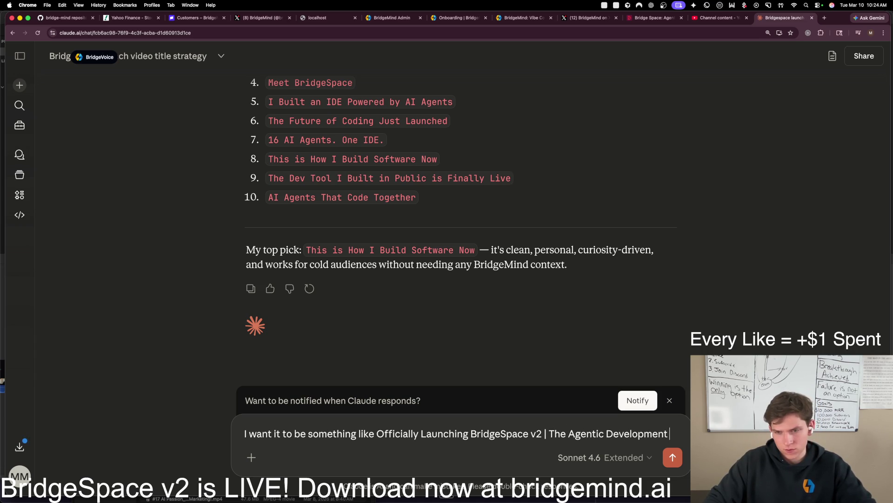
{"action": "type", "text": "Environment of"}
{"action": "key", "text": "BackSpace"}
{"action": "key", "text": "BackSpace"}
{"action": "key", "text": "BackSpace"}
{"action": "type", "text": "Of"}
{"action": "key", "text": "BackSpace"}
{"action": "key", "text": "BackSpace"}
{"action": "key", "text": "BackSpace"}
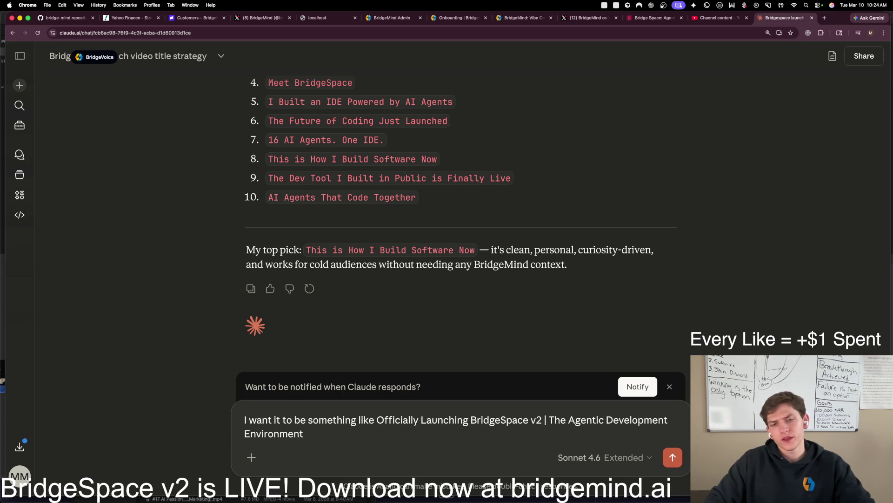
{"action": "type", "text": "of"}
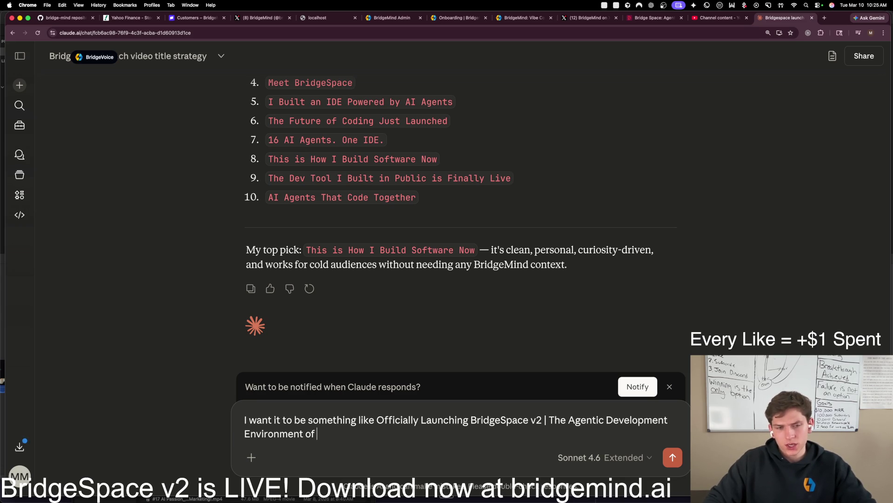
{"action": "type", "text": " Of The Ft"}
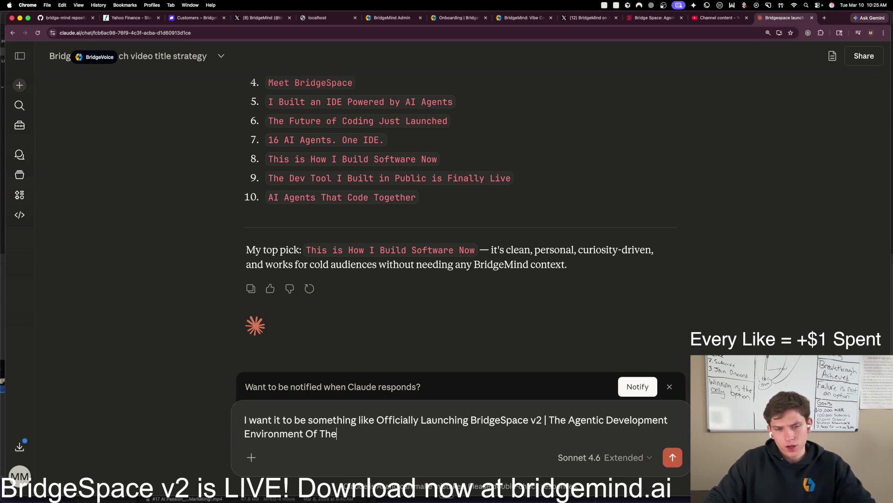
{"action": "key", "text": "BackSpace"}
{"action": "type", "text": "uture"}
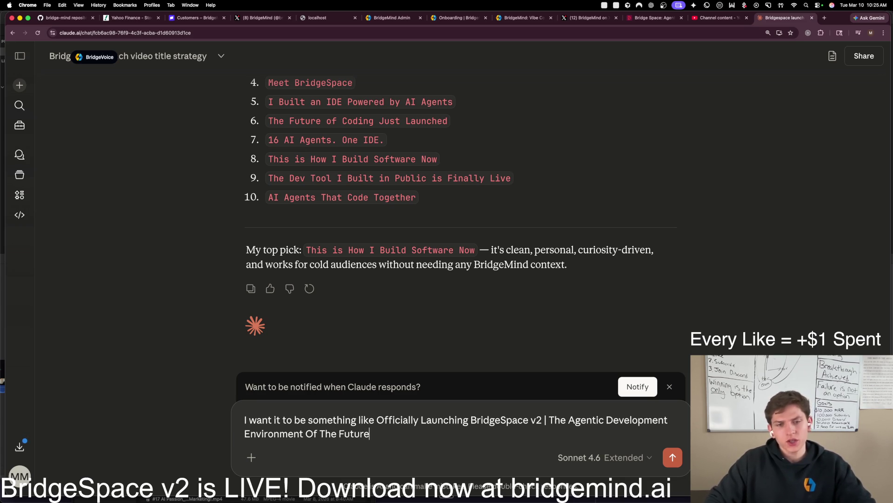
{"action": "key", "text": "Return"}
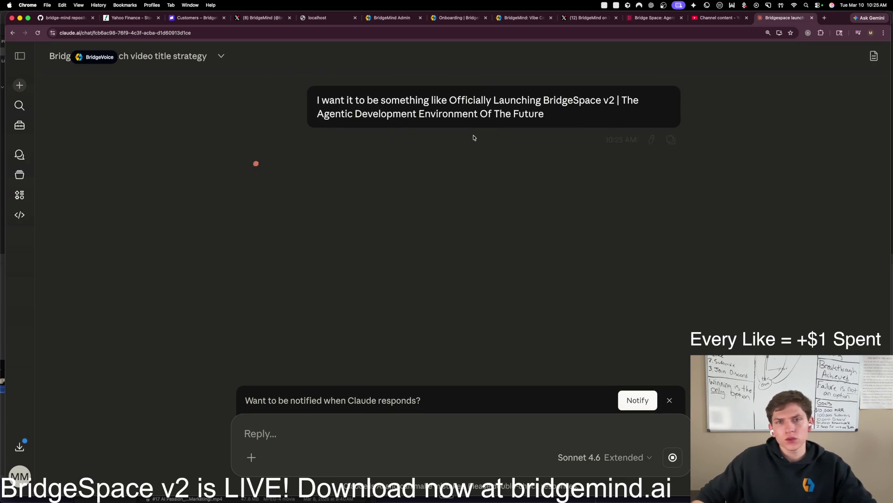
Step: Select the requested title text and focus the YouTube Studio upload's title field
{"action": "mouse_move", "coordinate": [555, 115]}
{"action": "left_mouse_down"}
{"action": "mouse_move", "coordinate": [517, 100]}
{"action": "mouse_move", "coordinate": [449, 100]}
{"action": "left_mouse_up"}
{"action": "key", "text": "super+c"}
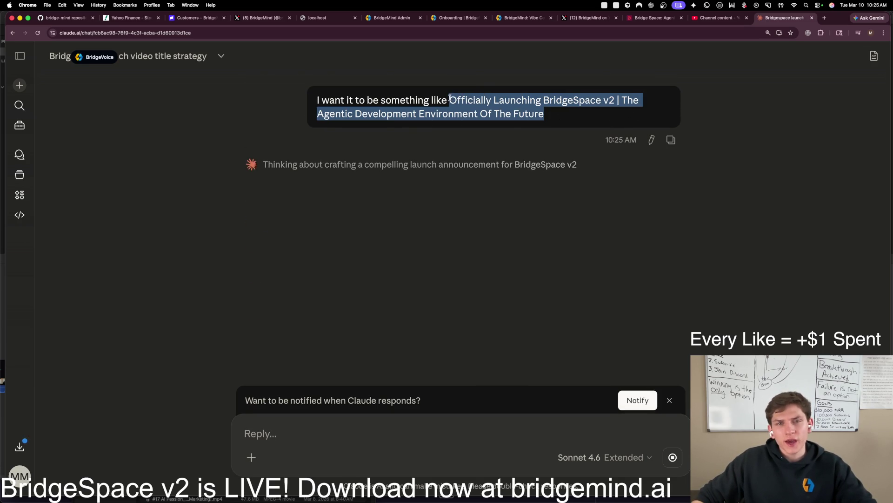
{"action": "left_click", "coordinate": [717, 18]}
{"action": "left_click", "coordinate": [366, 159]}
Step: Paste 'Officially Launching BridgeSpace v2 | The Agentic Development Environment Of The Future' as the title, then return to Claude
{"action": "key", "text": "super+a"}
{"action": "key", "text": "super+v"}
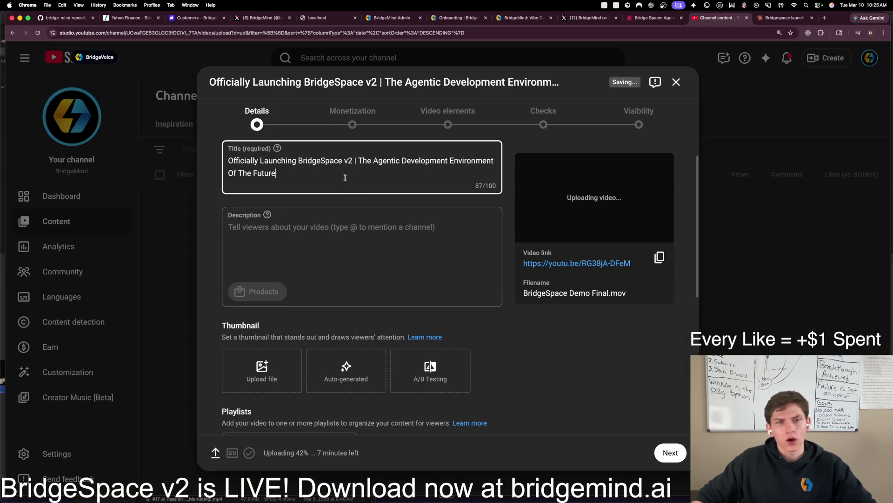
{"action": "key", "text": "super+a"}
{"action": "left_click", "coordinate": [300, 172]}
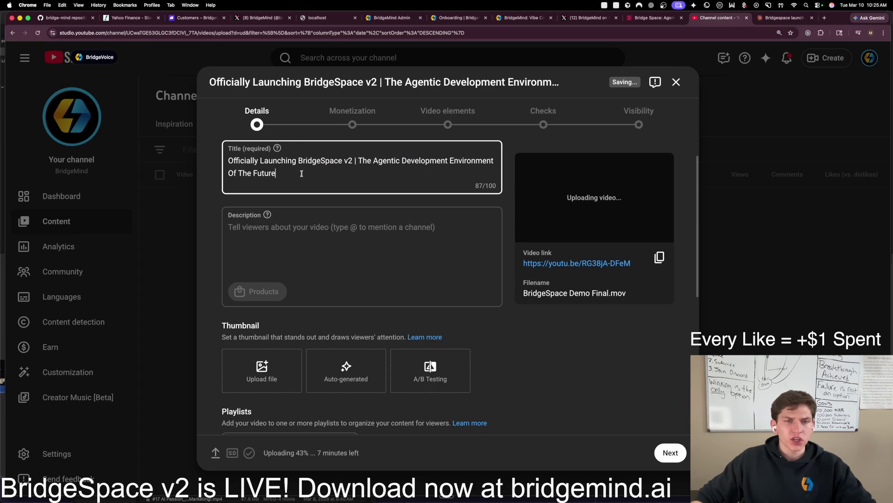
{"action": "left_click", "coordinate": [383, 161]}
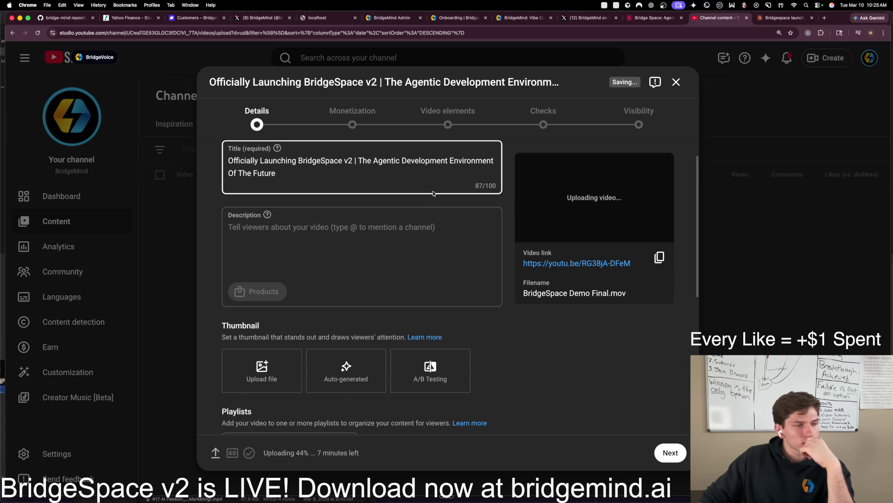
{"action": "left_click", "coordinate": [785, 18]}
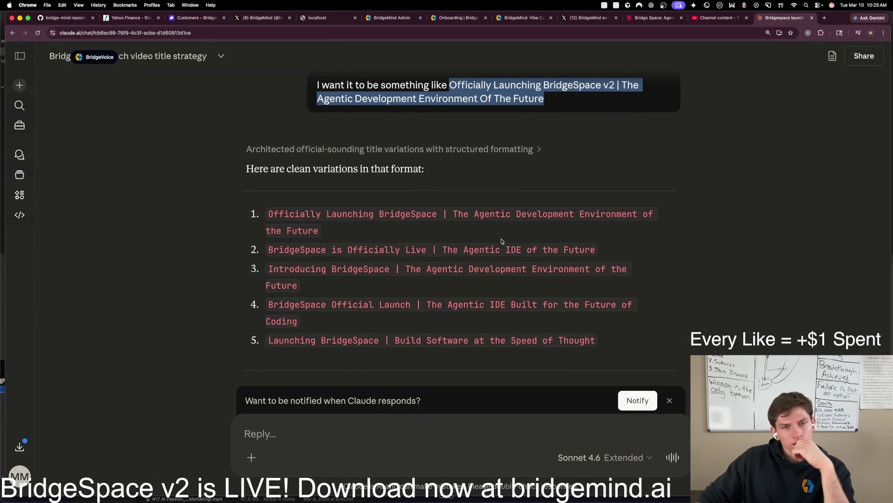
Step: Replace the YouTube title with Claude's top pick 'Introducing BridgeSpace | The Agentic Development Environment of the Future'
{"action": "left_click", "coordinate": [595, 240]}
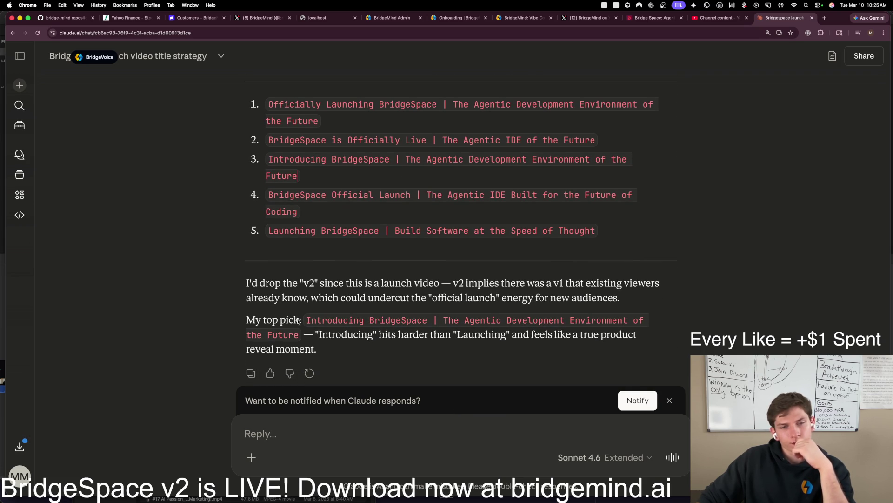
{"action": "left_click_drag", "start_coordinate": [298, 335], "coordinate": [306, 321]}
{"action": "key", "text": "super+c"}
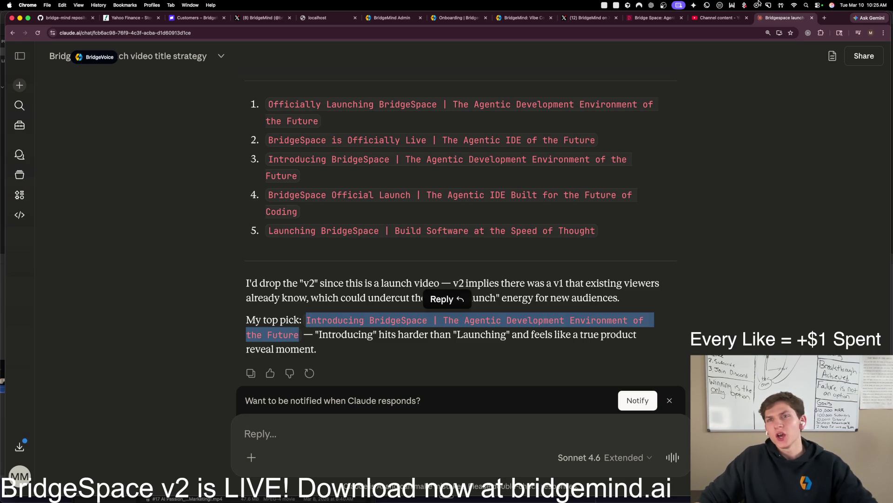
{"action": "left_click", "coordinate": [719, 17]}
{"action": "left_click", "coordinate": [362, 166]}
{"action": "key", "text": "super+a"}
{"action": "key", "text": "super+v"}
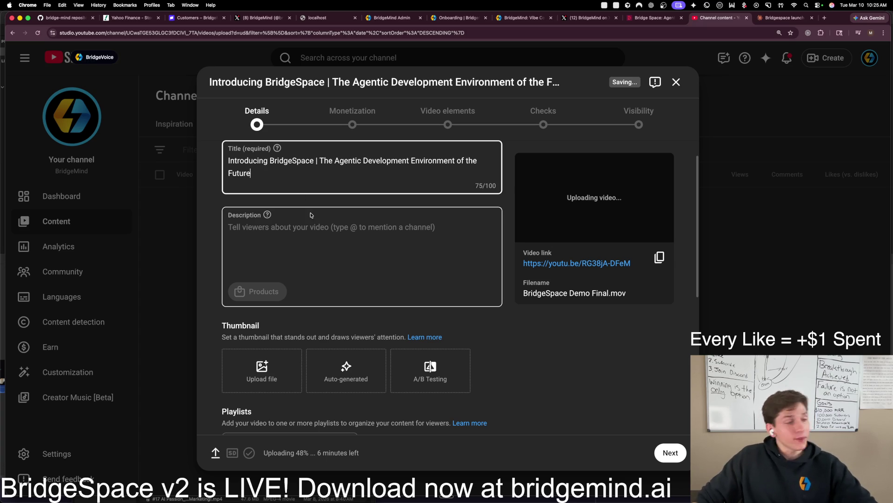
Step: Check the new title in the YouTube Studio title and description fields, leaving it unchanged
{"action": "triple_click", "coordinate": [317, 176]}
{"action": "left_click", "coordinate": [276, 179]}
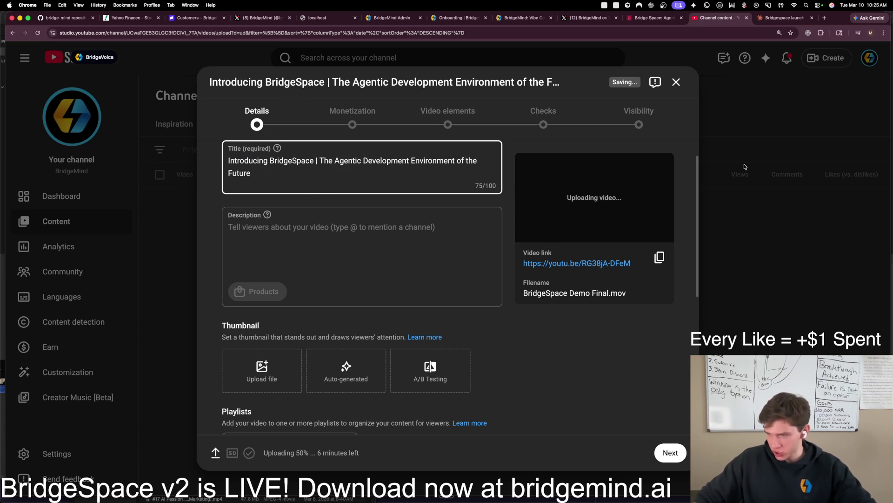
{"action": "key", "text": "super+Tab"}
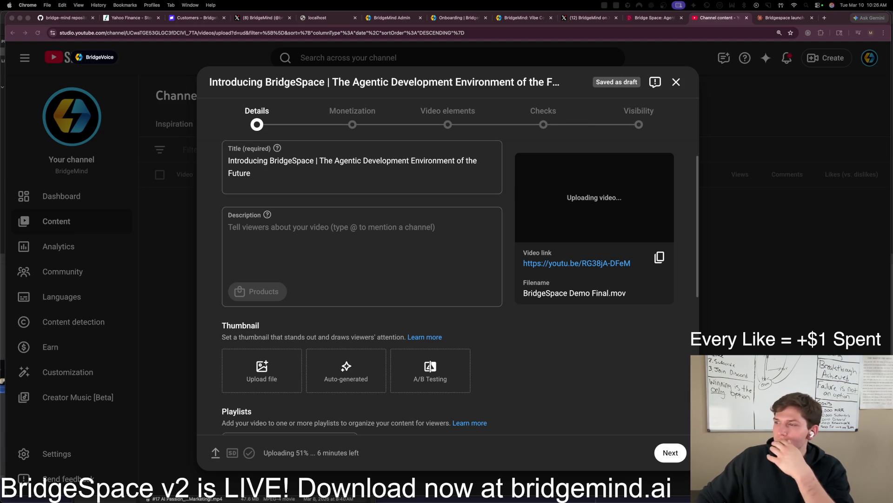
{"action": "left_click", "coordinate": [372, 175]}
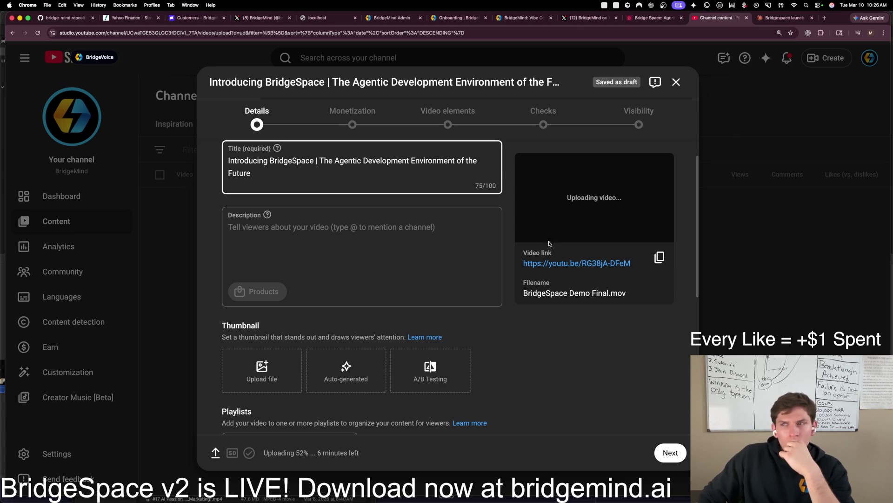
{"action": "left_click", "coordinate": [349, 251]}
{"action": "left_click", "coordinate": [323, 168]}
{"action": "key", "text": "ctrl+a"}
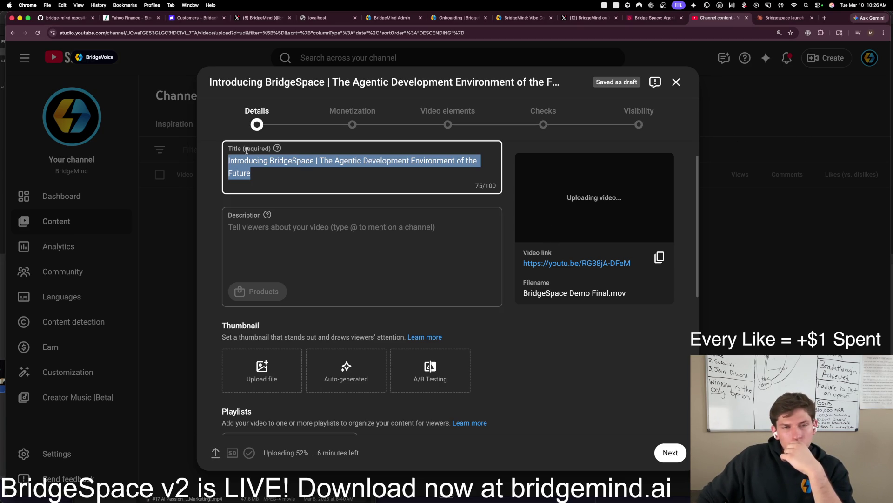
{"action": "left_click", "coordinate": [301, 178]}
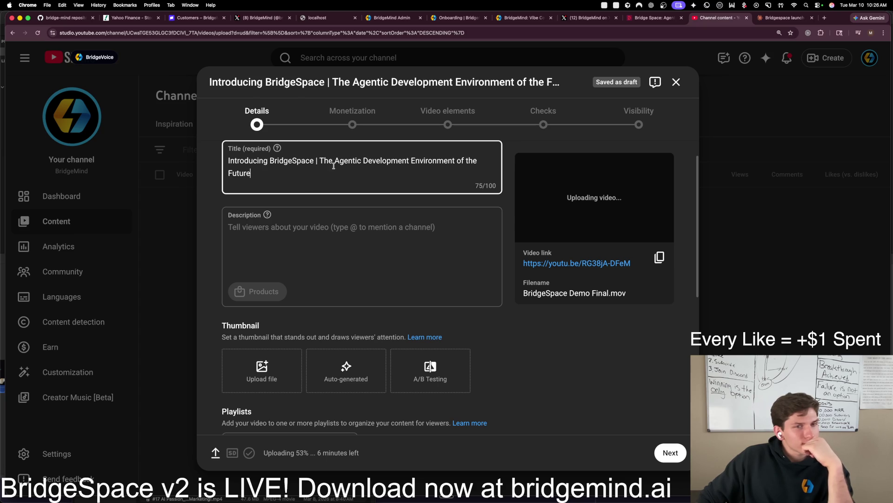
Step: Copy the whole title and bring it into the Claude reply box
{"action": "left_click", "coordinate": [331, 236]}
{"action": "left_click", "coordinate": [328, 172]}
{"action": "key", "text": "super+a"}
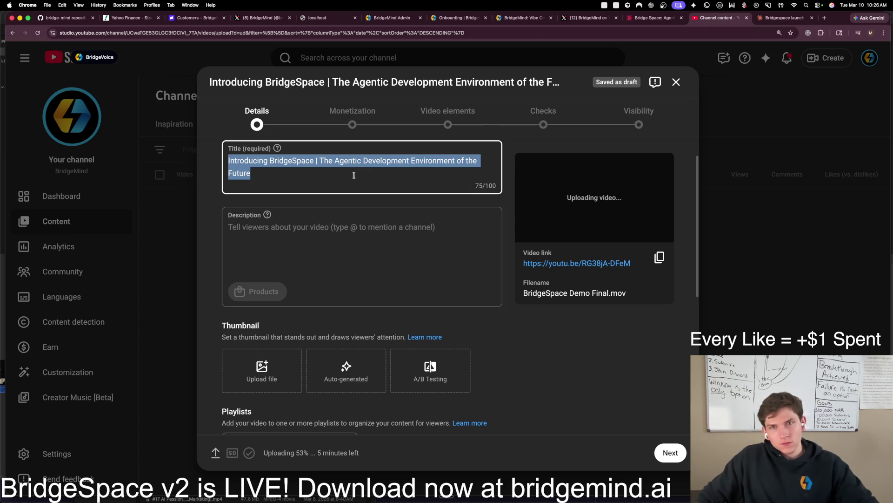
{"action": "key", "text": "ctrl+Tab"}
{"action": "left_click", "coordinate": [343, 433]}
Step: Paste the chosen title into Claude's reply and ask for a description with chapters, keywords and links
{"action": "key", "text": "super+v"}
{"action": "key", "text": "shift+Return"}
{"action": "key", "text": "shift+Return"}
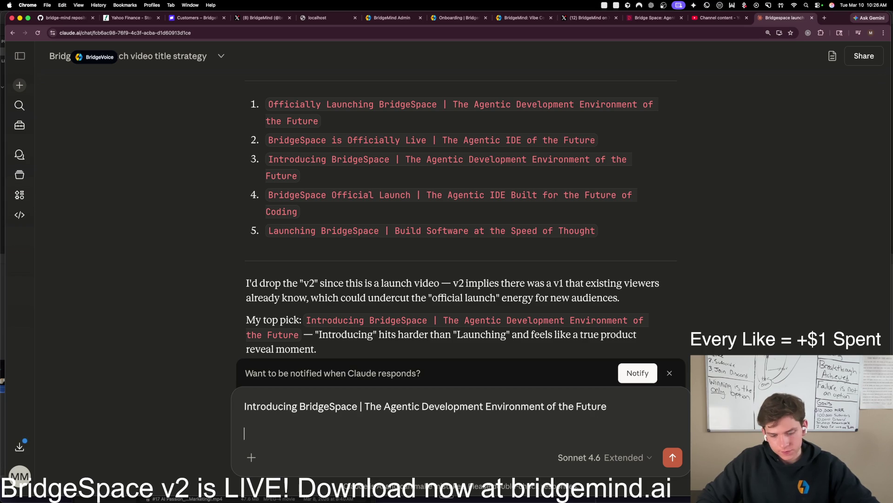
{"action": "type", "text": "now help me create the perfec"}
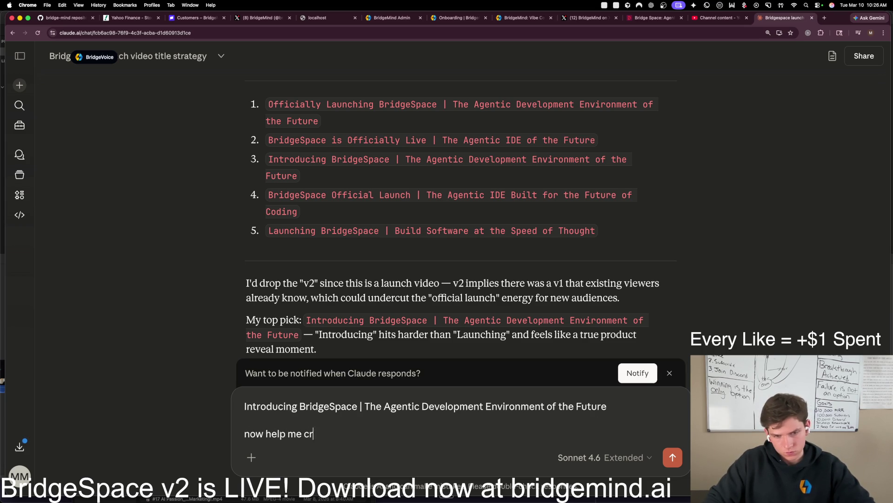
{"action": "type", "text": "t des"}
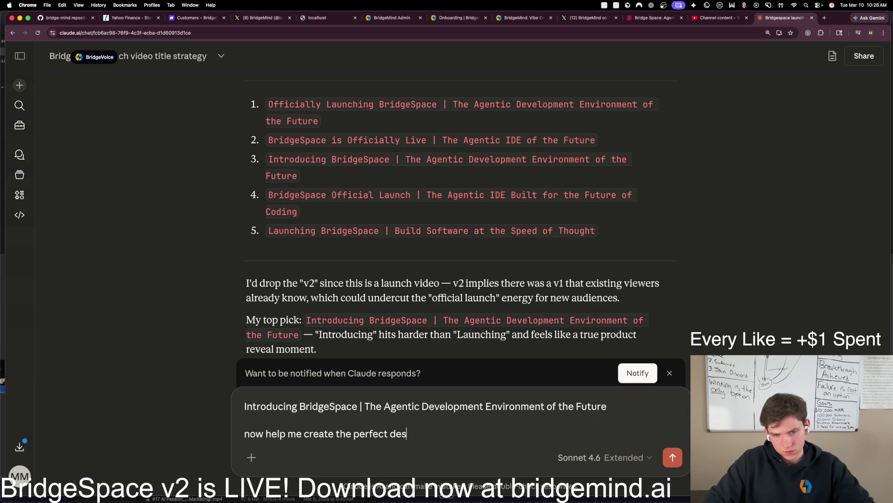
{"action": "type", "text": "cription for the vide3o"}
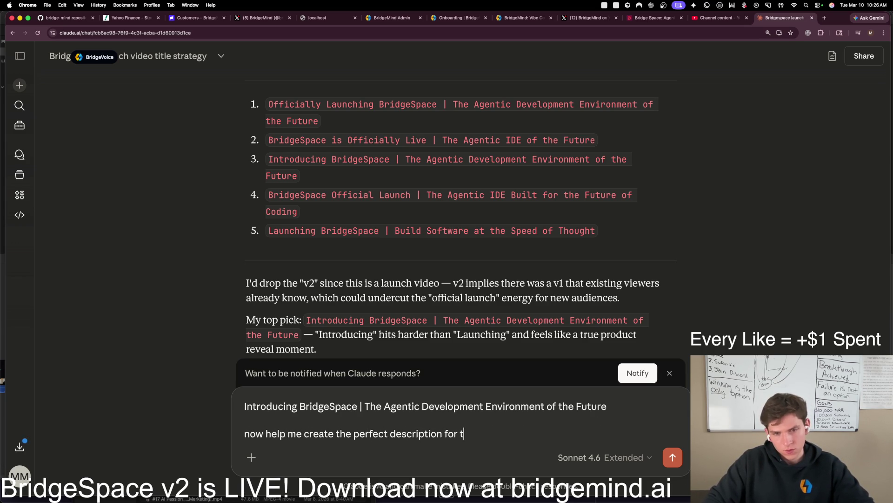
{"action": "key", "text": "BackSpace"}
{"action": "type", "text": "o with chapt"}
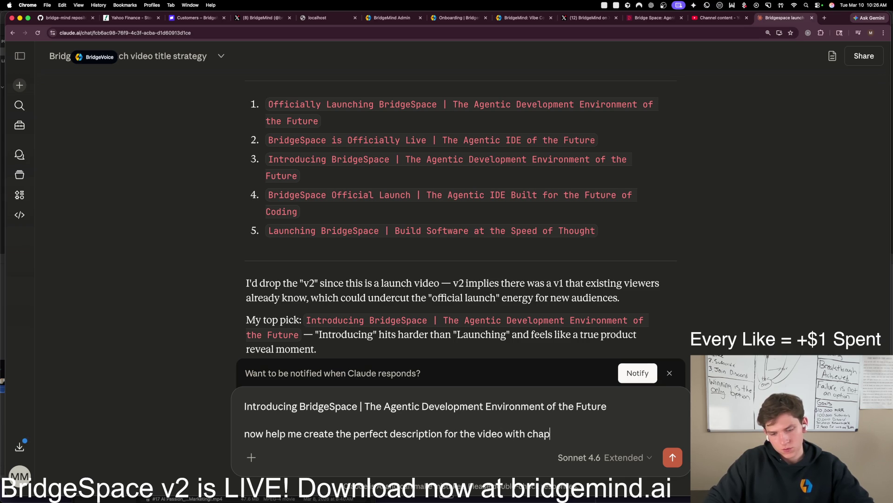
{"action": "type", "text": "ers, keywor"}
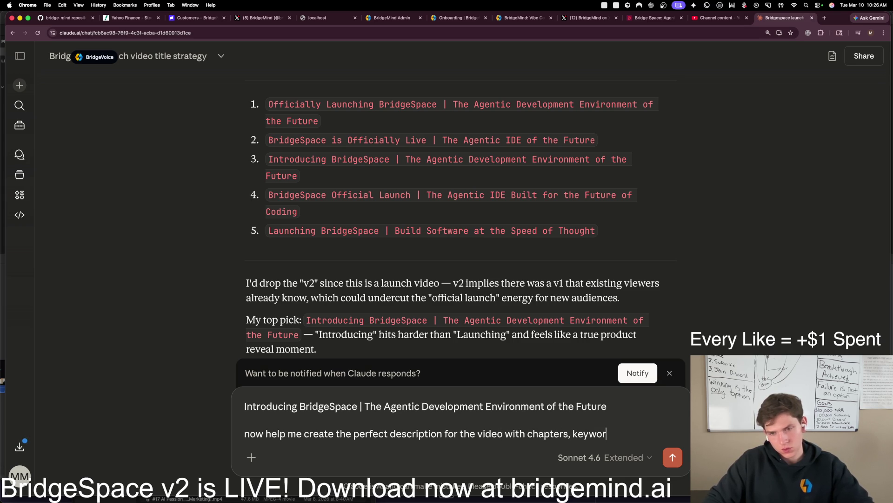
{"action": "type", "text": "ds, like GPT 5.4 C"}
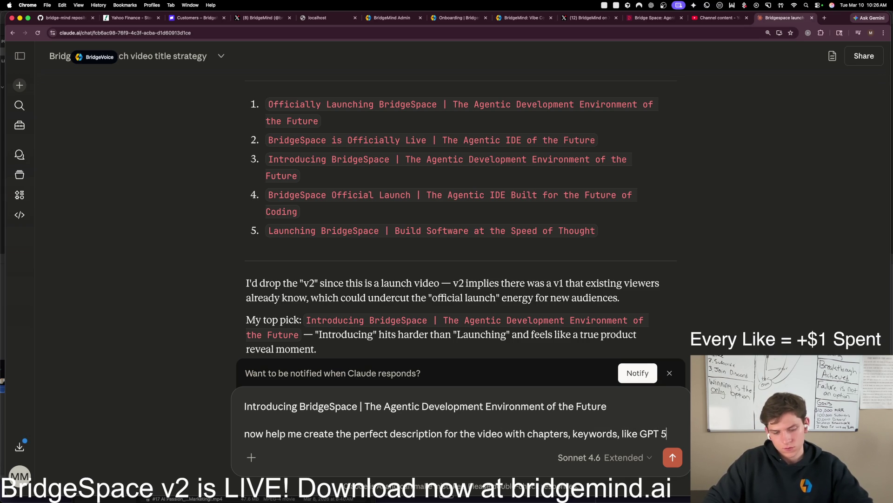
{"action": "type", "text": "lad"}
{"action": "key", "text": "BackSpace"}
{"action": "type", "text": "ude Opus 4.6 "}
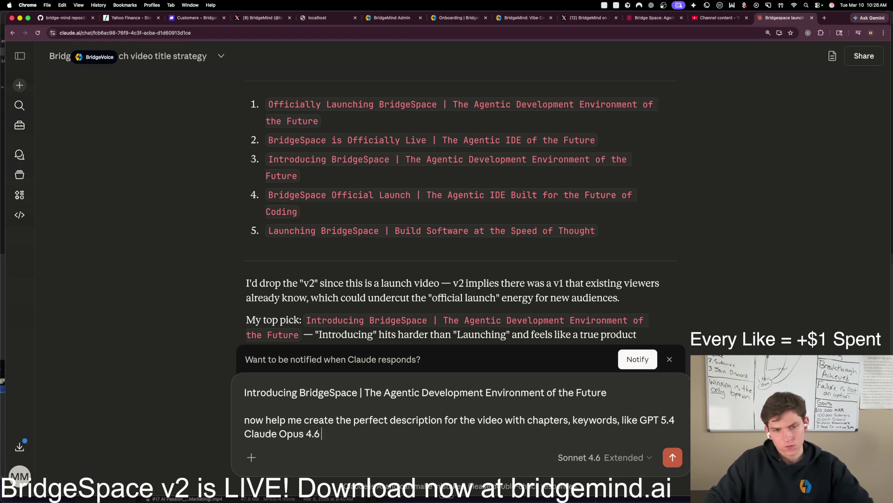
{"action": "type", "text": "Claude Code x"}
{"action": "key", "text": "BackSpace"}
{"action": "type", "text": "Codex, and other improve"}
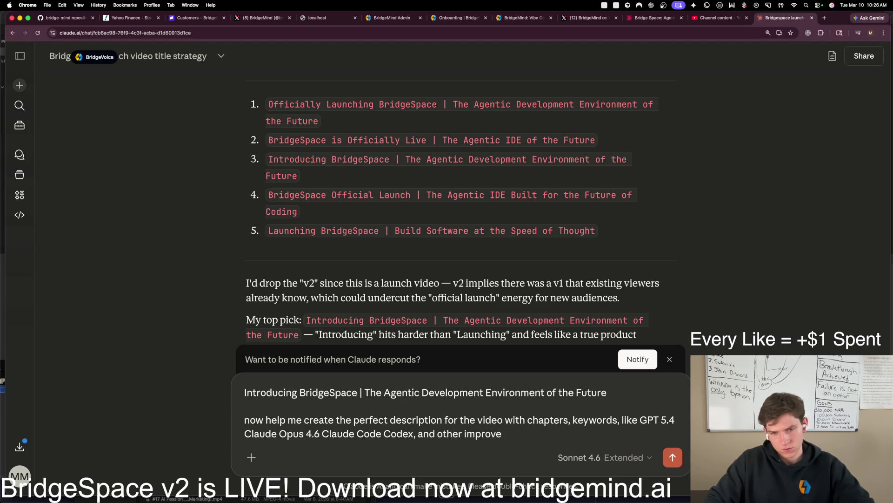
{"action": "key", "text": "BackSpace"}
{"action": "key", "text": "BackSpace"}
{"action": "key", "text": "BackSpace"}
{"action": "key", "text": "BackSpace"}
{"action": "type", "text": "ortant keywords and also"}
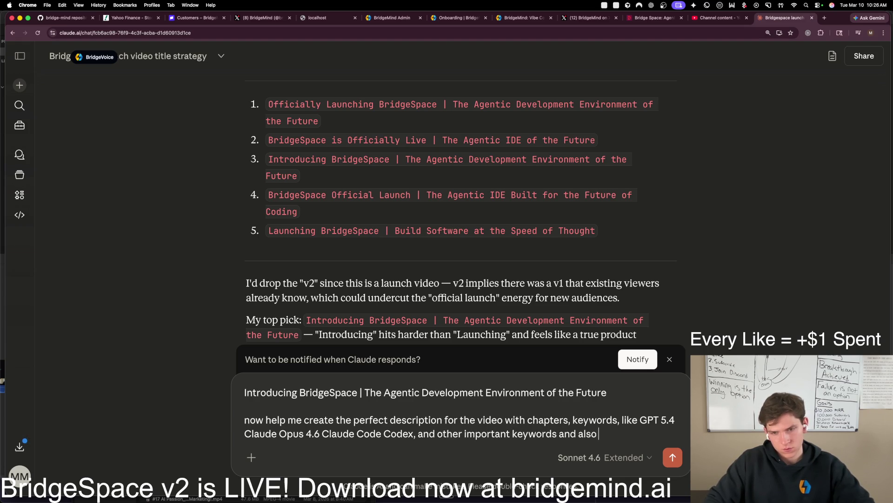
{"action": "type", "text": " include the links for thing"}
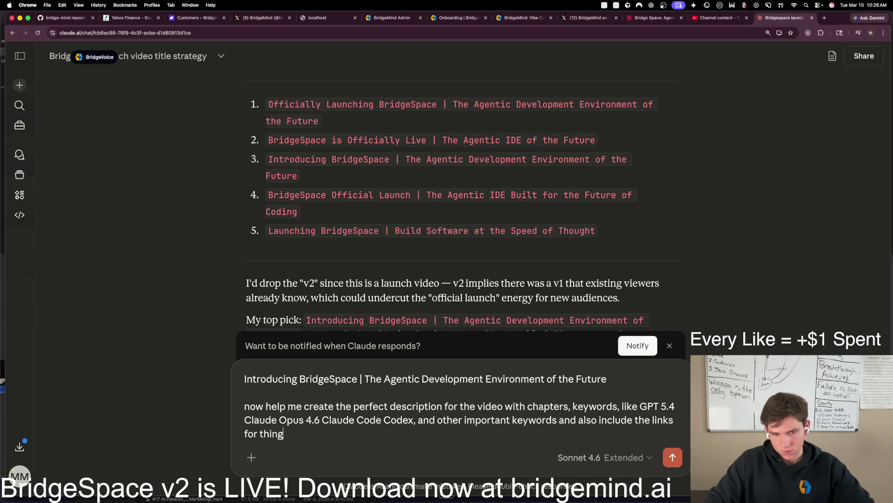
{"action": "type", "text": "xample, here is an example description from"}
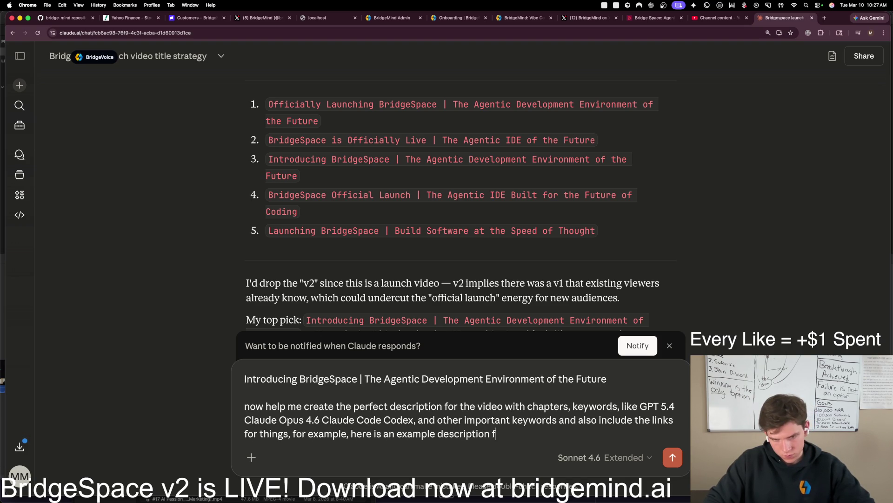
{"action": "type", "text": " another video"}
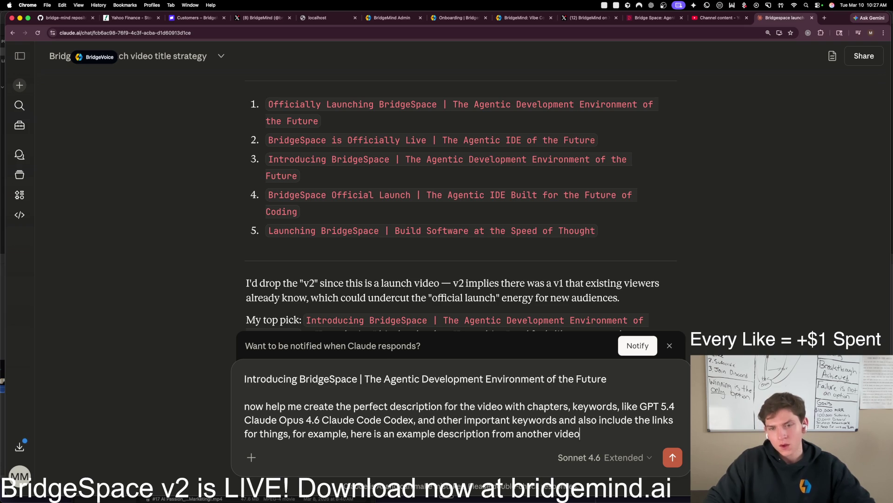
{"action": "left_click", "coordinate": [719, 17]}
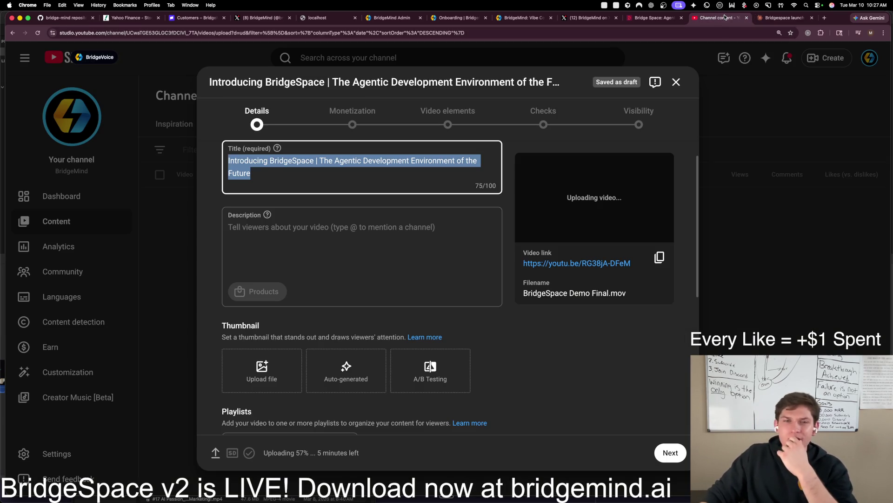
Step: Open the BridgeMind channel's latest video, GPT 5.4 VS Opus 4.6, on YouTube
{"action": "left_click", "coordinate": [776, 15]}
{"action": "left_click", "coordinate": [823, 19]}
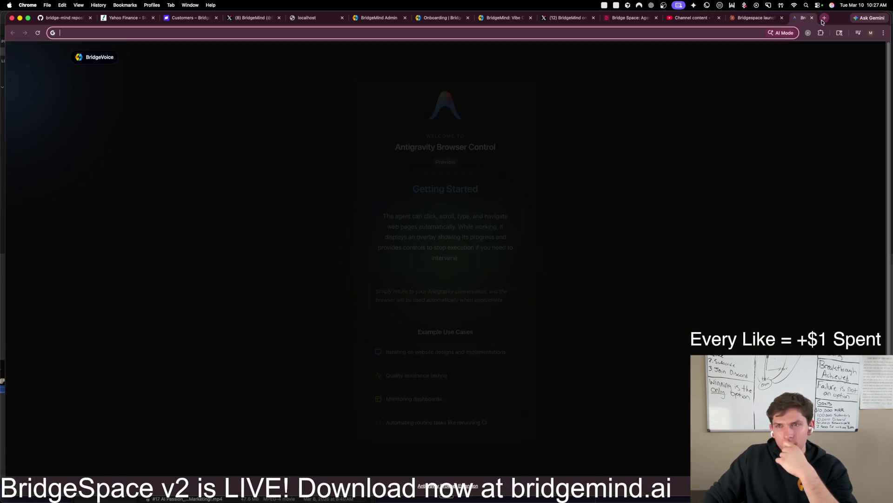
{"action": "type", "text": "you"}
{"action": "key", "text": "Return"}
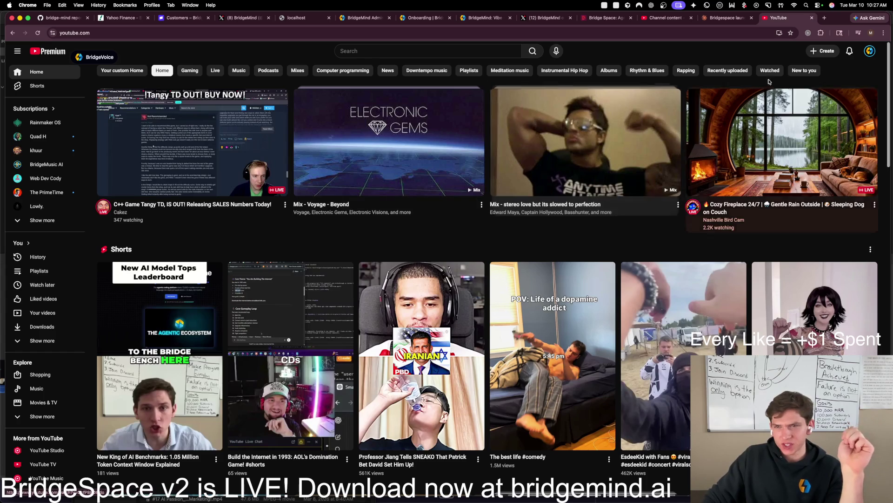
{"action": "left_click", "coordinate": [875, 52]}
{"action": "left_click", "coordinate": [808, 92]}
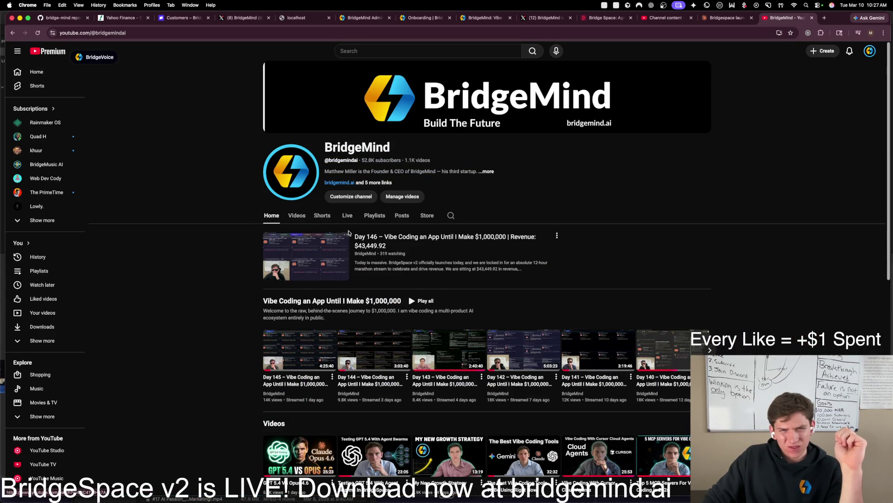
{"action": "left_click", "coordinate": [303, 216]}
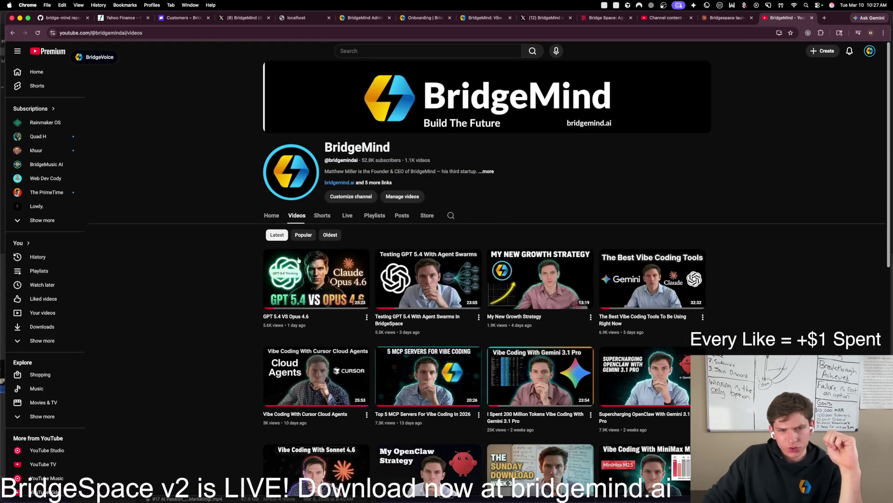
{"action": "left_click", "coordinate": [314, 284]}
Step: Open that video's YouTube Studio details and select its entire description as an example
{"action": "left_click", "coordinate": [288, 341]}
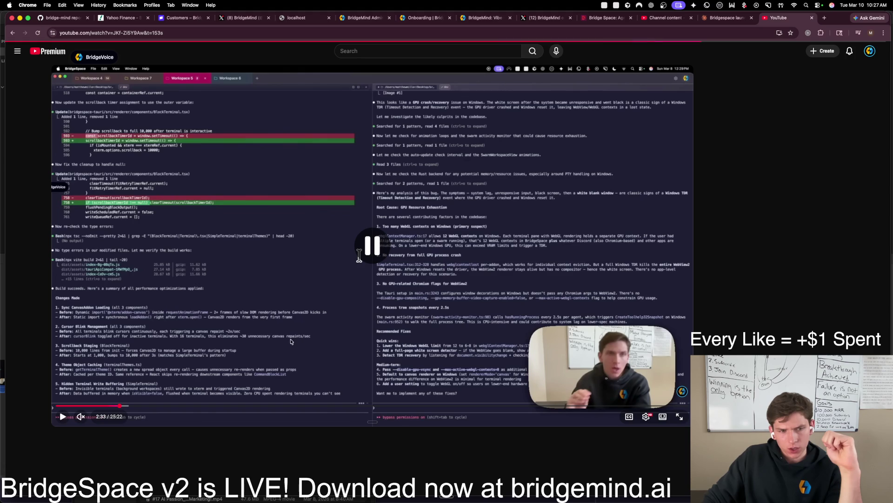
{"action": "scroll", "coordinate": [279, 358], "scroll_direction": "down", "scroll_amount": 3}
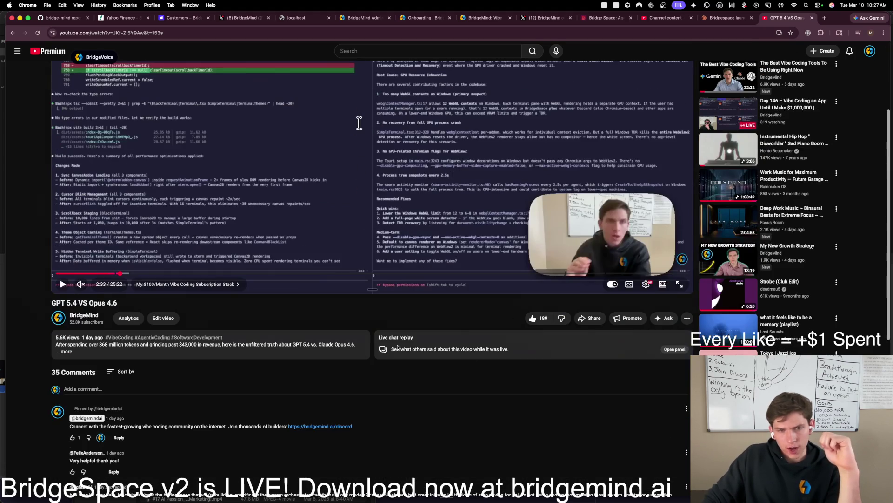
{"action": "left_click", "coordinate": [169, 317]}
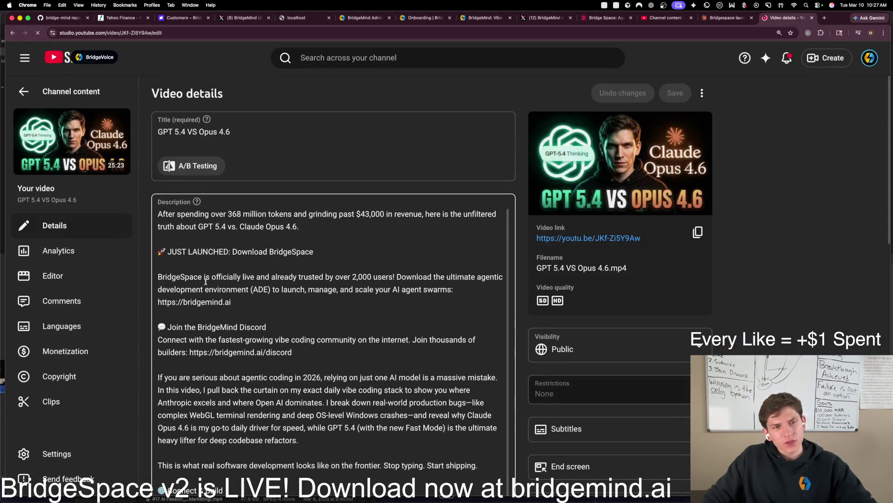
{"action": "left_click", "coordinate": [214, 269]}
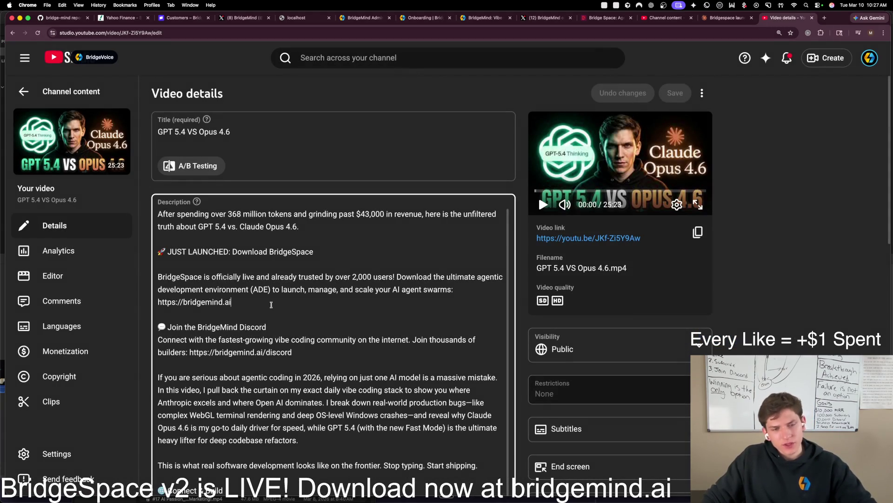
{"action": "key", "text": "super+a"}
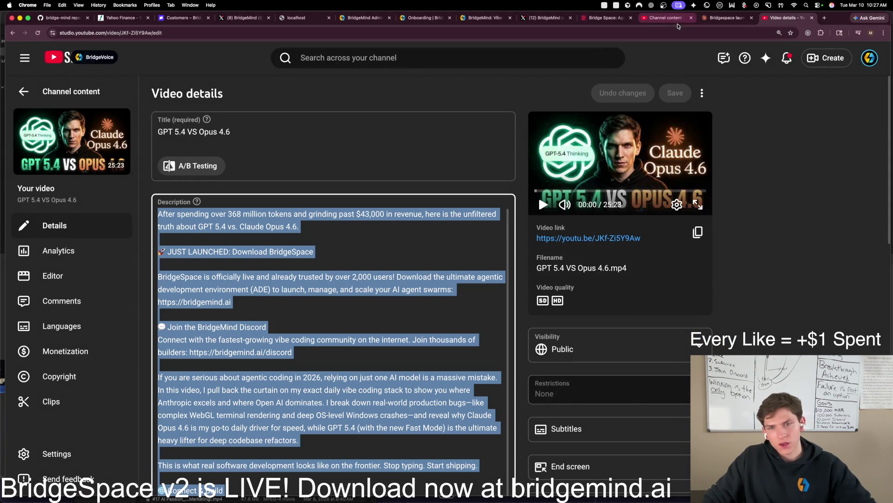
{"action": "left_click", "coordinate": [728, 17]}
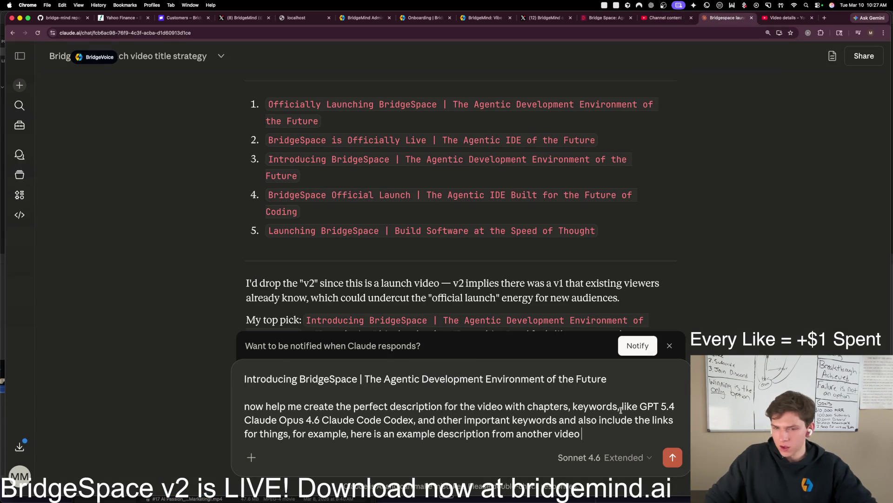
Step: Paste the example description, ask Claude to 'create the description for this video', and select its reply
{"action": "key", "text": "super+v"}
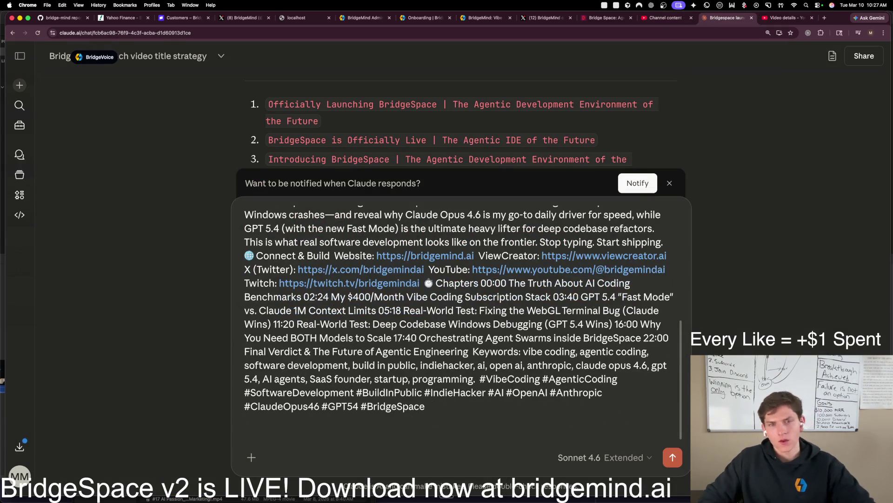
{"action": "type", "text": "create the des"}
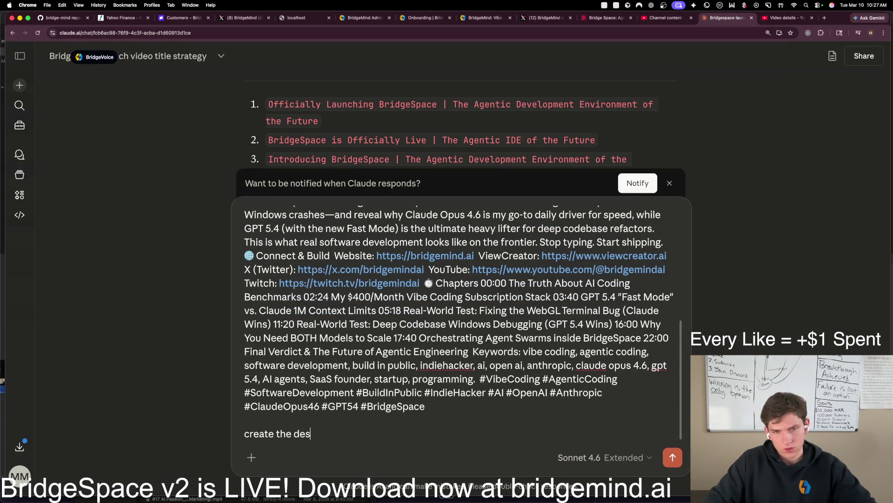
{"action": "type", "text": "cription for this "}
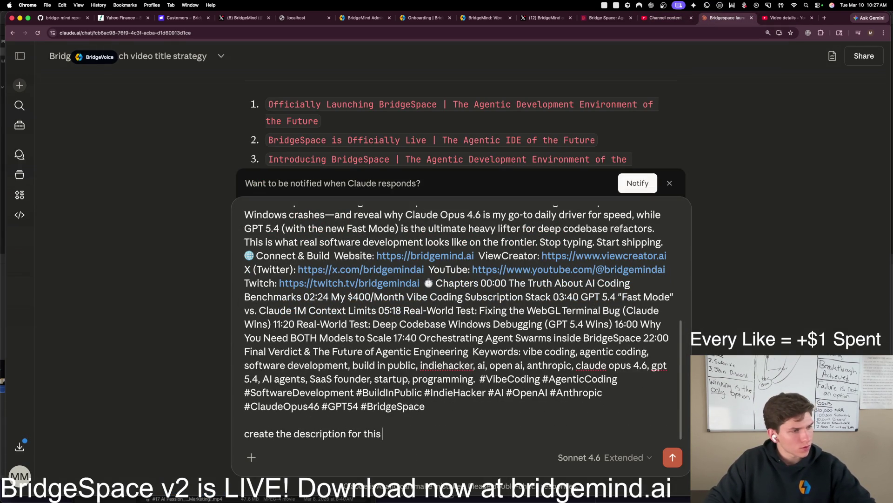
{"action": "type", "text": "video"}
{"action": "key", "text": "Return"}
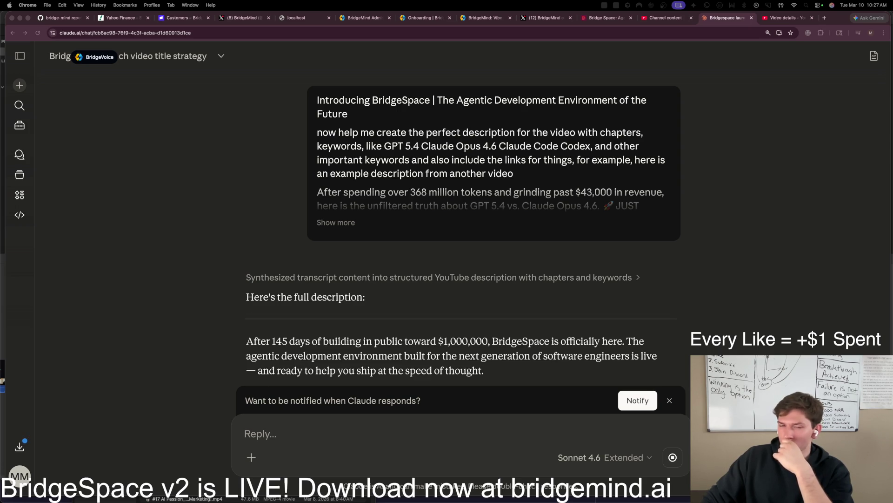
{"action": "mouse_move", "coordinate": [533, 253]}
{"action": "left_mouse_down"}
{"action": "mouse_move", "coordinate": [438, 372]}
{"action": "mouse_move", "coordinate": [445, 342]}
{"action": "left_mouse_up"}
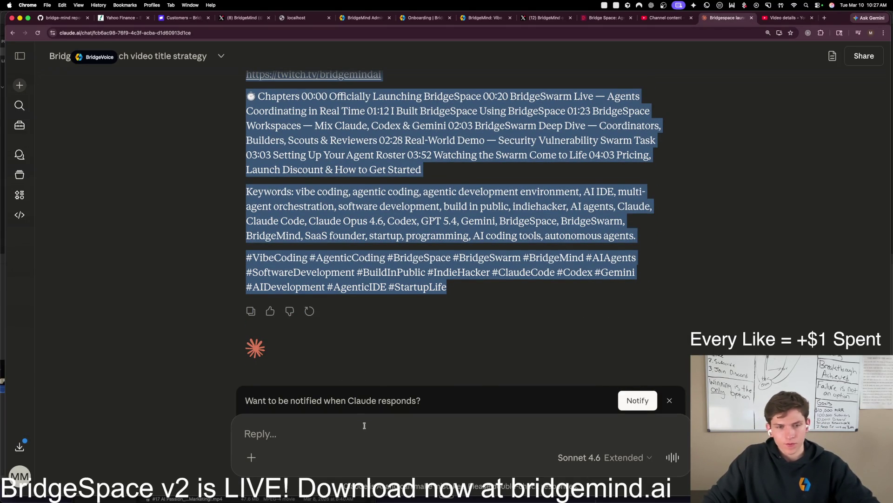
{"action": "left_click", "coordinate": [363, 429]}
{"action": "key", "text": "ctrl+Tab"}
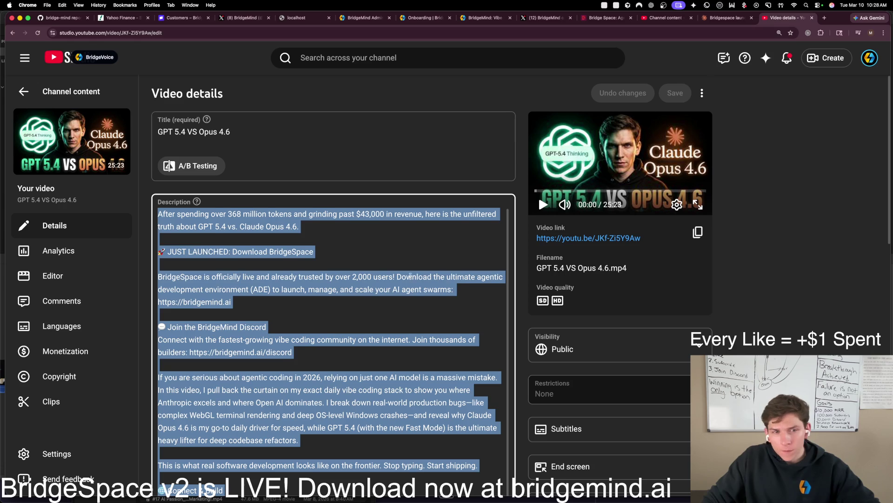
Step: Paste Claude's description into the BridgeSpace upload and delete the 'Here's the full description' intro line
{"action": "left_click", "coordinate": [675, 19]}
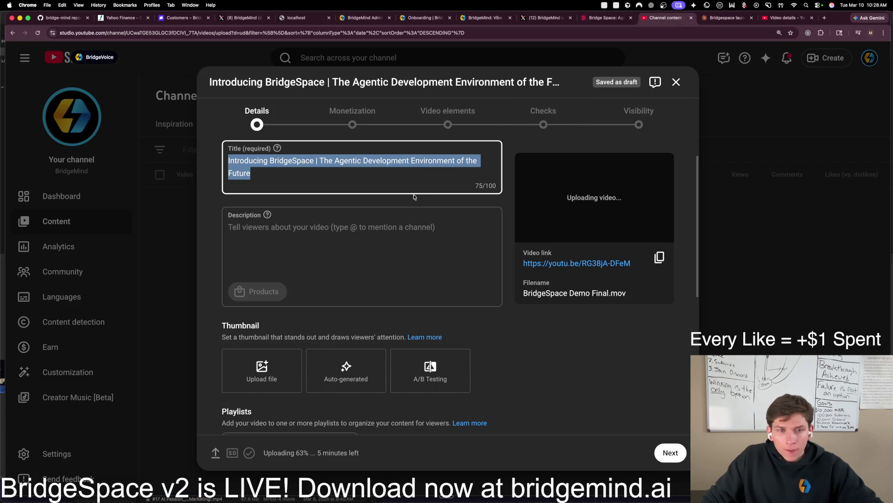
{"action": "left_click", "coordinate": [400, 232]}
{"action": "key", "text": "ctrl+v"}
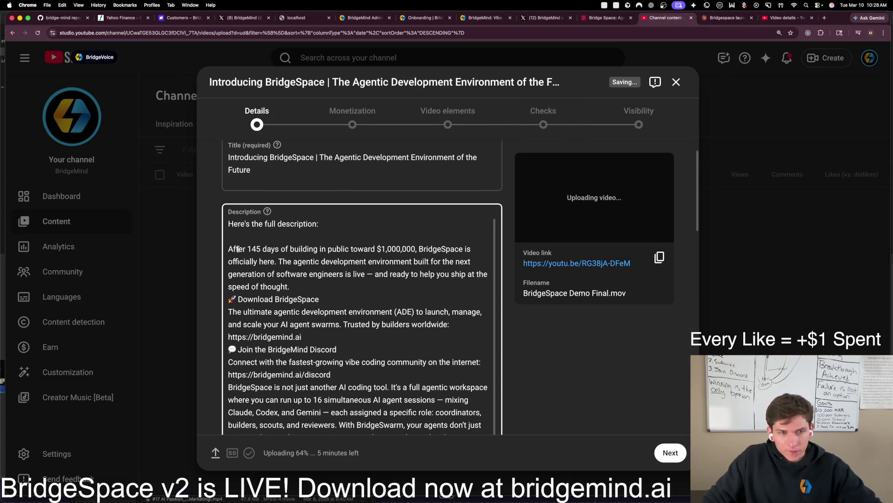
{"action": "left_click_drag", "start_coordinate": [229, 235], "coordinate": [218, 205]}
{"action": "key", "text": "BackSpace"}
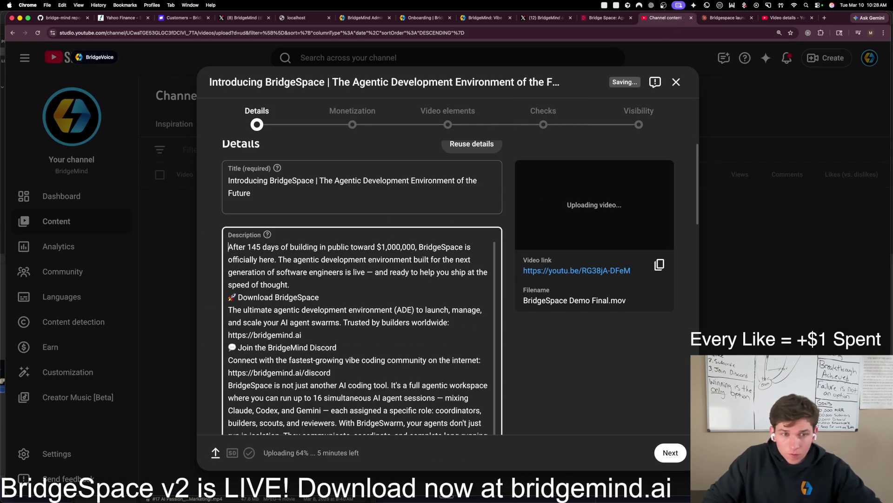
Step: Add blank lines after the opening paragraph and around the bridgemind.ai link
{"action": "left_click", "coordinate": [325, 289]}
{"action": "key", "text": "Return"}
{"action": "left_click", "coordinate": [340, 310]}
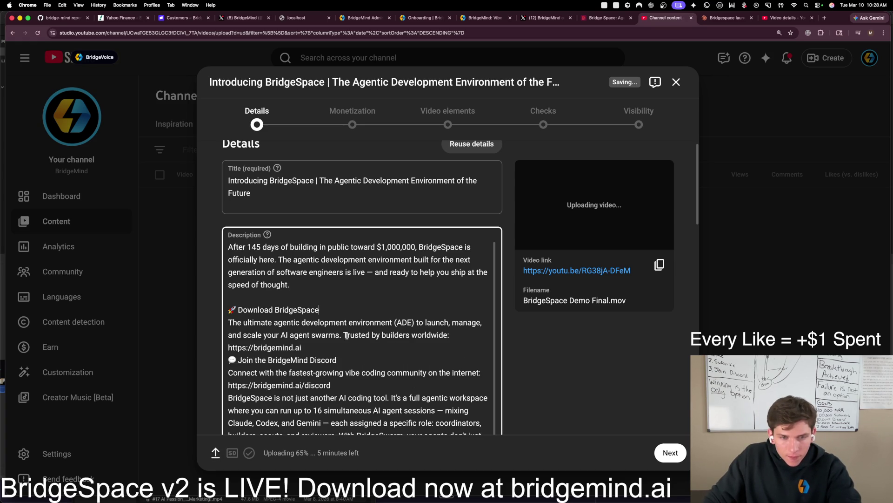
{"action": "key", "text": "Return"}
{"action": "key", "text": "Return"}
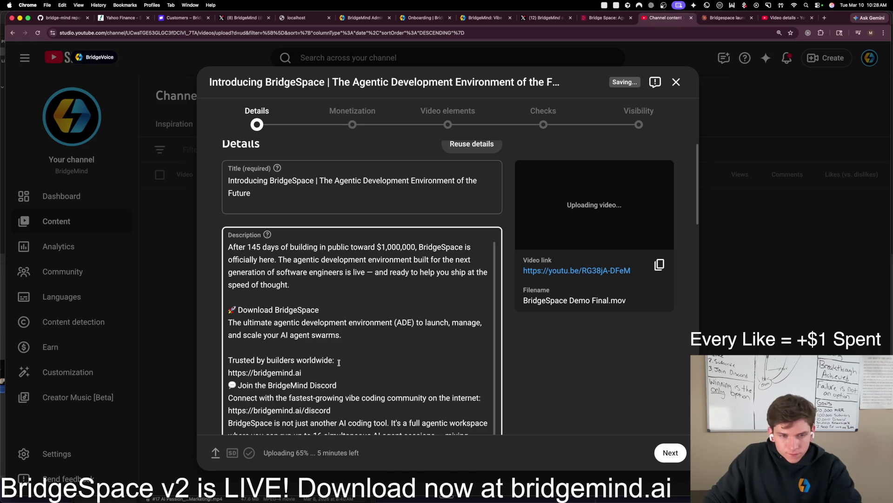
{"action": "key", "text": "BackSpace"}
{"action": "key", "text": "BackSpace"}
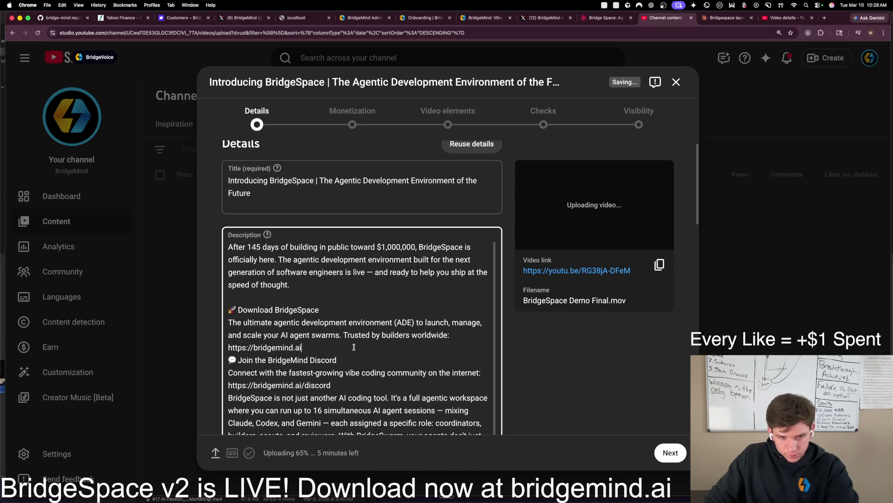
{"action": "left_click", "coordinate": [450, 335]}
{"action": "key", "text": "Return"}
{"action": "left_click", "coordinate": [358, 357]}
{"action": "key", "text": "Return"}
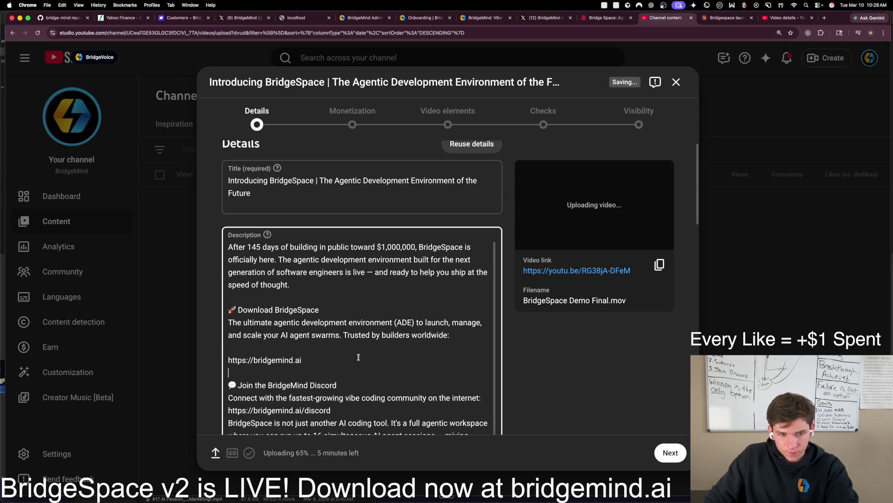
Step: Space out the Discord section and closing paragraph, then select the whole edited description
{"action": "scroll", "coordinate": [356, 364], "scroll_direction": "down", "scroll_amount": 2}
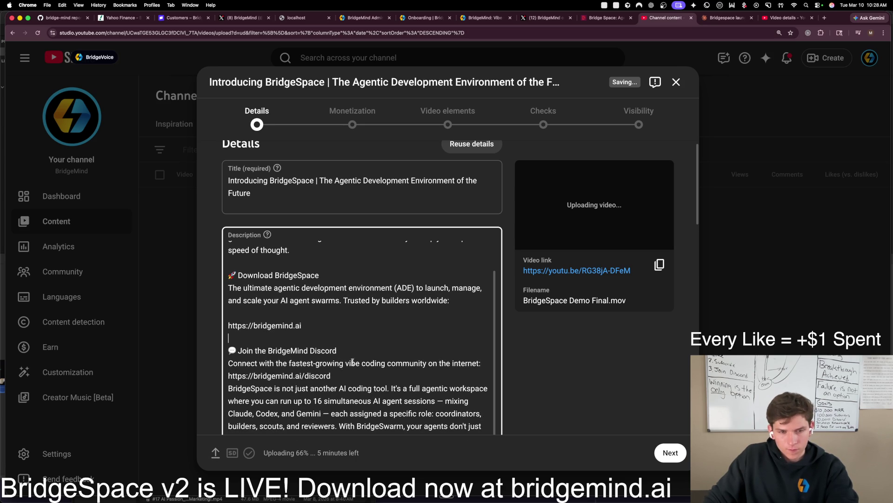
{"action": "scroll", "coordinate": [363, 354], "scroll_direction": "down", "scroll_amount": 2}
{"action": "left_click", "coordinate": [356, 351]}
{"action": "key", "text": "Return"}
{"action": "key", "text": "Up"}
{"action": "key", "text": "Up"}
{"action": "key", "text": "Up"}
{"action": "key", "text": "End"}
{"action": "key", "text": "Return"}
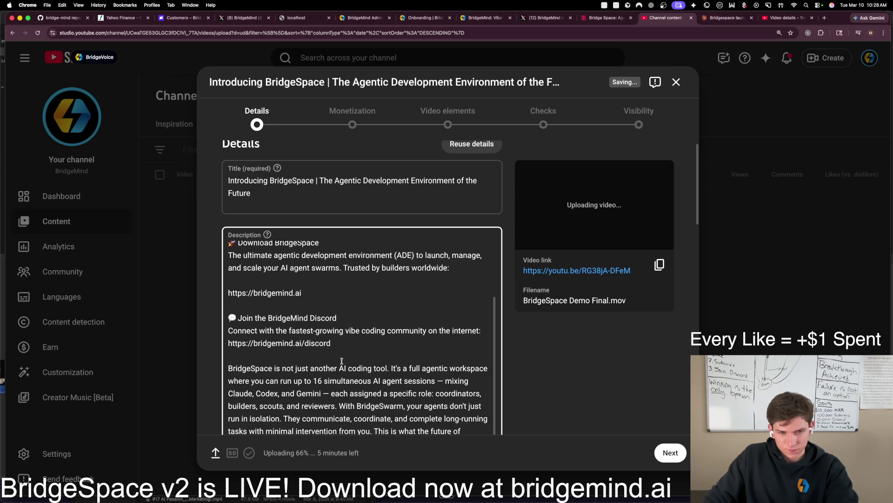
{"action": "scroll", "coordinate": [366, 353], "scroll_direction": "down", "scroll_amount": 2}
{"action": "scroll", "coordinate": [367, 353], "scroll_direction": "down", "scroll_amount": 2}
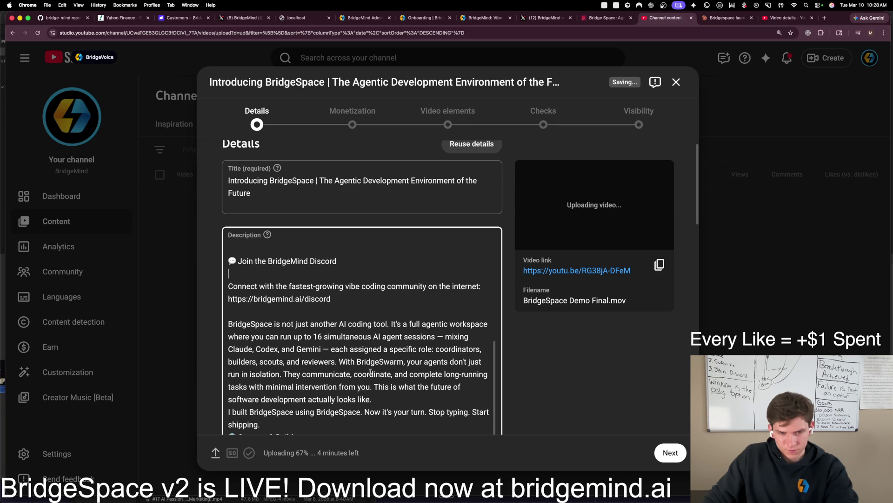
{"action": "left_click", "coordinate": [373, 386]}
{"action": "key", "text": "Down"}
{"action": "key", "text": "Return"}
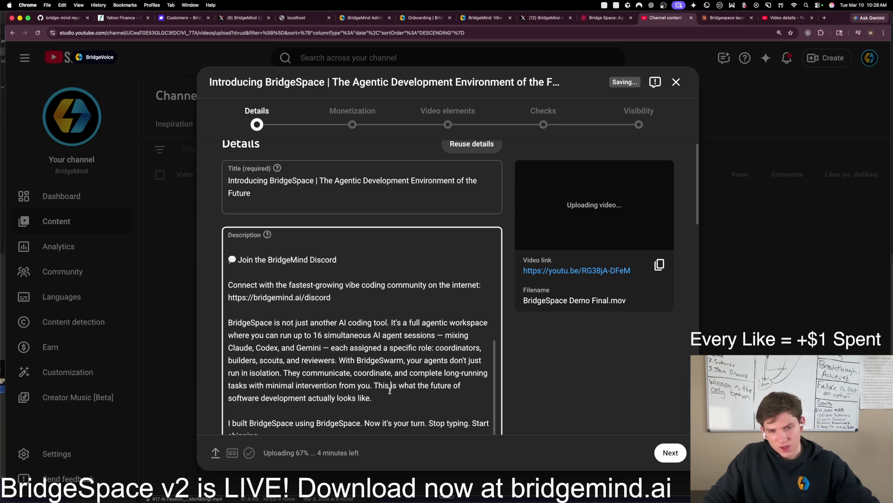
{"action": "key", "text": "super+a"}
{"action": "key", "text": "ctrl+Tab"}
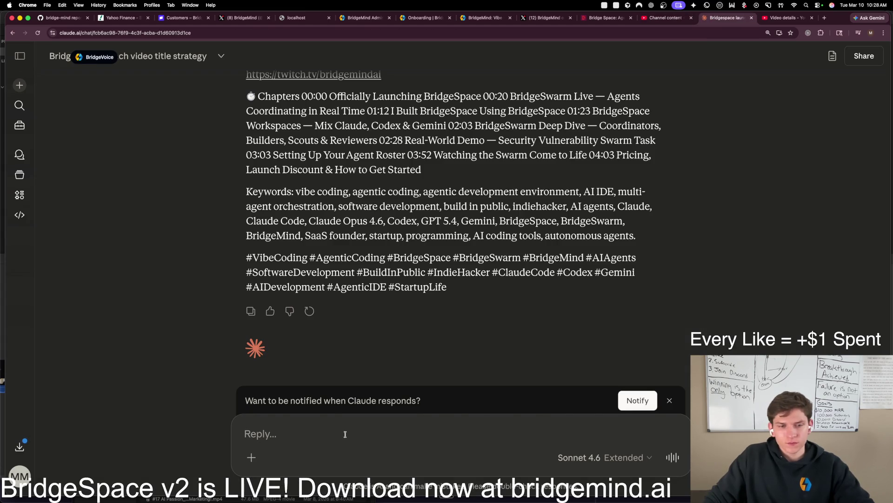
Step: Send Claude the edited description asking for no em dashes, more concise, better-spaced formatting
{"action": "key", "text": "super+v"}
{"action": "key", "text": "shift+Return"}
{"action": "key", "text": "shift+Return"}
{"action": "type", "text": "I dont l"}
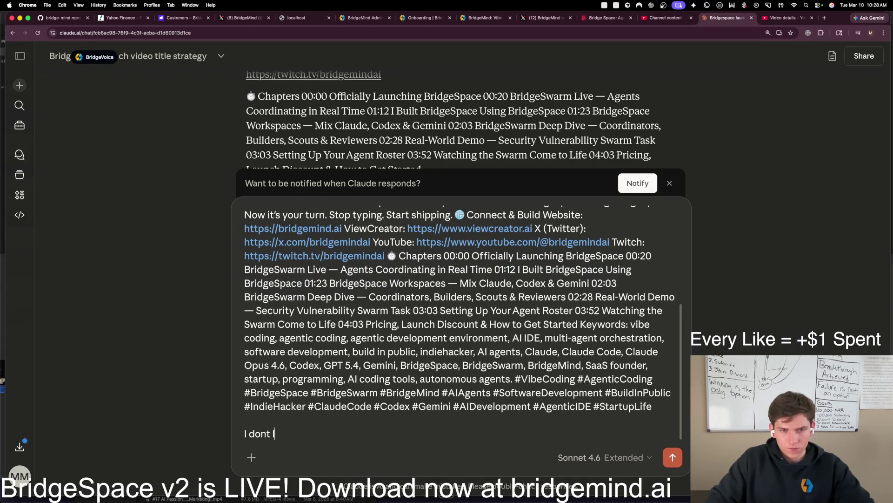
{"action": "type", "text": "ike the formatting, no em dashes, for"}
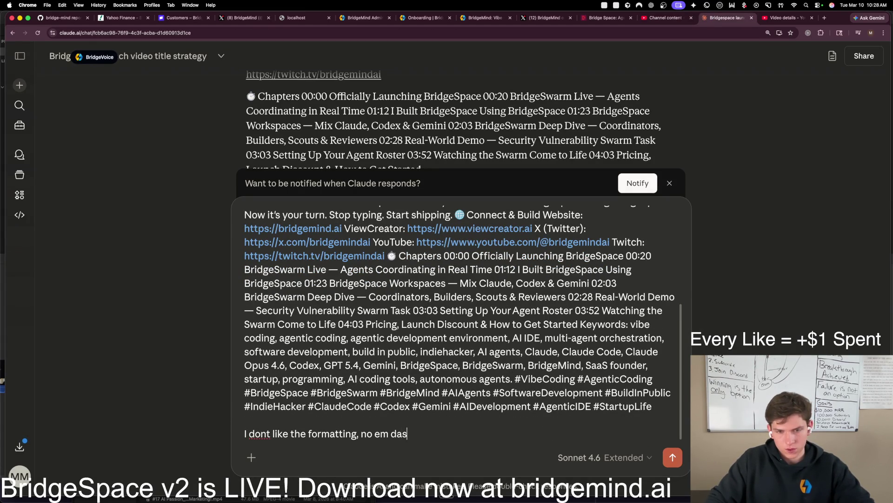
{"action": "type", "text": "mat it better, more"}
{"action": "type", "text": " conc"}
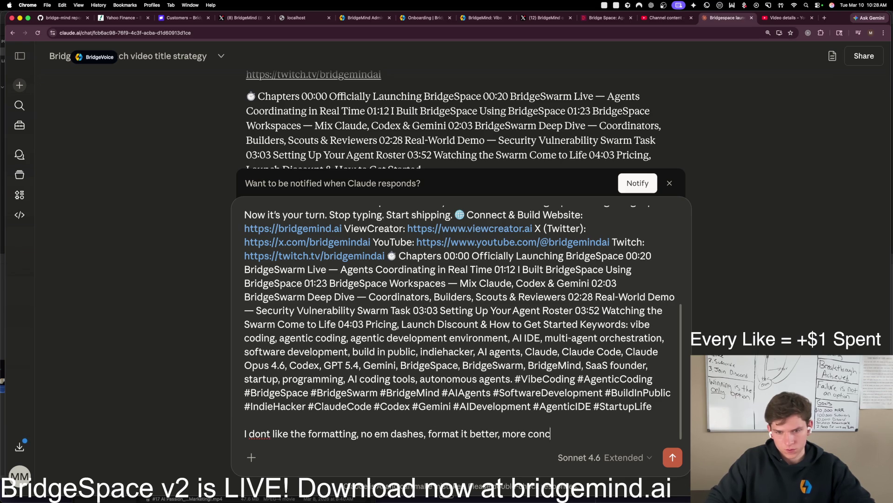
{"action": "type", "text": "ise, and line over line and be"}
{"action": "type", "text": "tter spaced"}
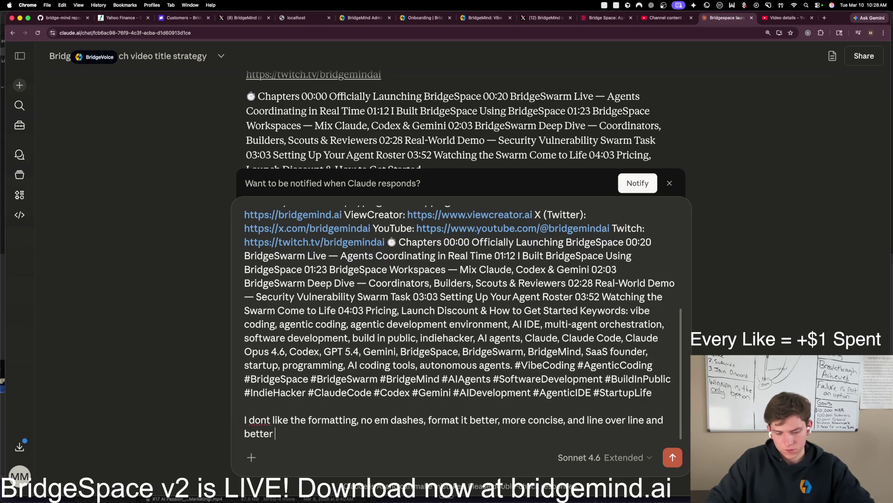
{"action": "key", "text": "Return"}
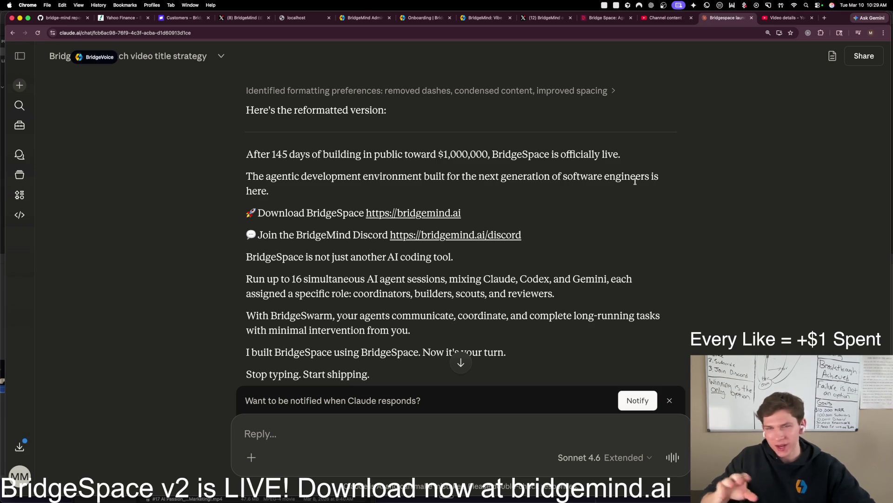
Step: Select Claude's reformatted BridgeSpace description text
{"action": "mouse_move", "coordinate": [243, 158]}
{"action": "left_mouse_down"}
{"action": "mouse_move", "coordinate": [366, 280]}
{"action": "mouse_move", "coordinate": [354, 294]}
{"action": "left_mouse_up"}
{"action": "key", "text": "super+c"}
{"action": "left_click", "coordinate": [333, 196]}
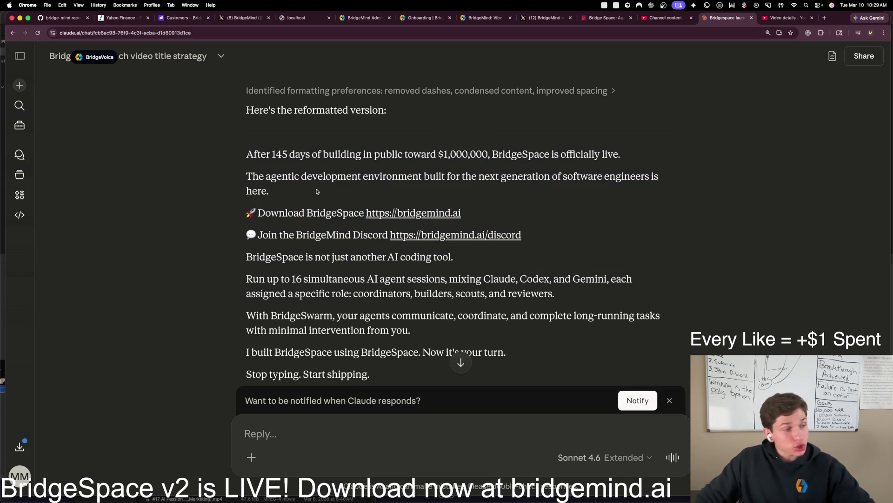
{"action": "mouse_move", "coordinate": [244, 156]}
{"action": "left_mouse_down"}
{"action": "mouse_move", "coordinate": [456, 247]}
{"action": "mouse_move", "coordinate": [367, 316]}
{"action": "mouse_move", "coordinate": [371, 255]}
{"action": "mouse_move", "coordinate": [378, 314]}
{"action": "mouse_move", "coordinate": [395, 326]}
{"action": "mouse_move", "coordinate": [434, 267]}
{"action": "mouse_move", "coordinate": [445, 275]}
{"action": "left_mouse_up"}
{"action": "scroll", "coordinate": [370, 256], "scroll_direction": "down", "scroll_amount": 2}
{"action": "scroll", "coordinate": [379, 315], "scroll_direction": "down", "scroll_amount": 10}
{"action": "scroll", "coordinate": [445, 276], "scroll_direction": "up", "scroll_amount": 5}
{"action": "scroll", "coordinate": [444, 275], "scroll_direction": "up", "scroll_amount": 7}
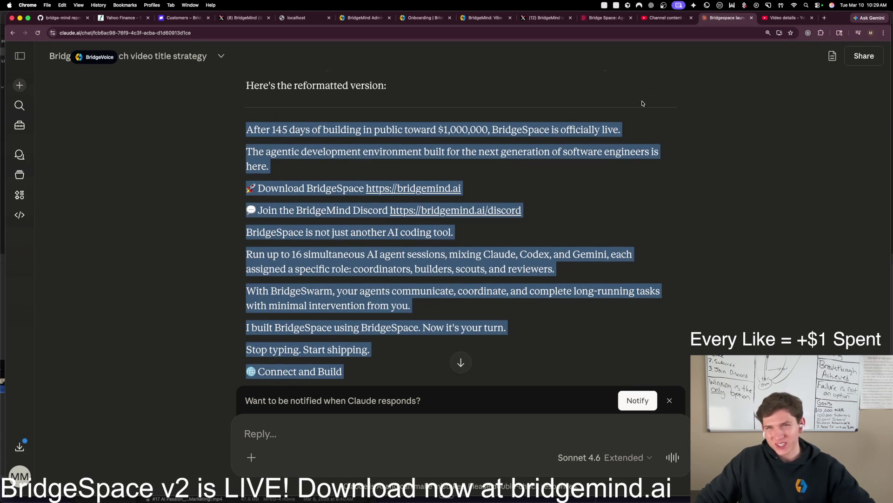
{"action": "left_click", "coordinate": [784, 19]}
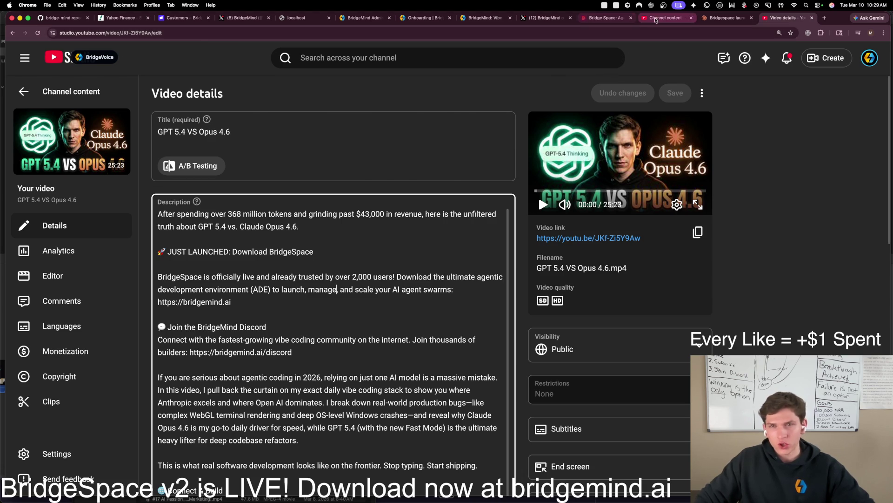
Step: Replace the BridgeSpace upload's old description with the reformatted one
{"action": "left_click", "coordinate": [656, 20]}
{"action": "left_click", "coordinate": [380, 291]}
{"action": "key", "text": "super+a"}
{"action": "key", "text": "super+v"}
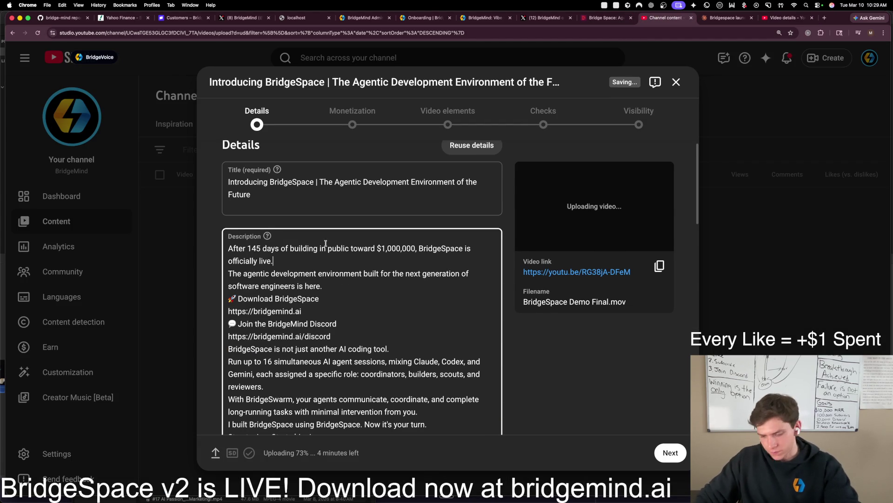
Step: Add blank lines after the first two paragraphs and join the download and Discord links to their labels with ':'
{"action": "left_click", "coordinate": [288, 260]}
{"action": "key", "text": "Return"}
{"action": "left_click", "coordinate": [342, 298]}
{"action": "key", "text": "Return"}
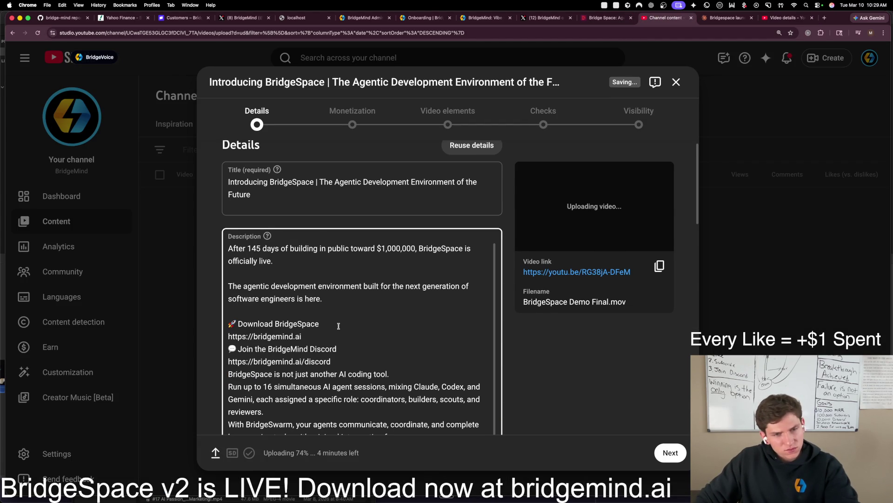
{"action": "key", "text": "Return"}
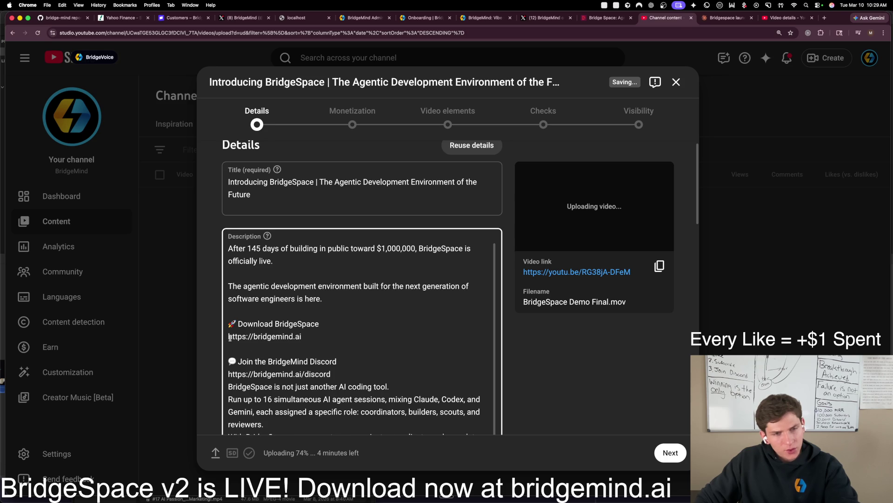
{"action": "left_click", "coordinate": [228, 336]}
{"action": "key", "text": "BackSpace"}
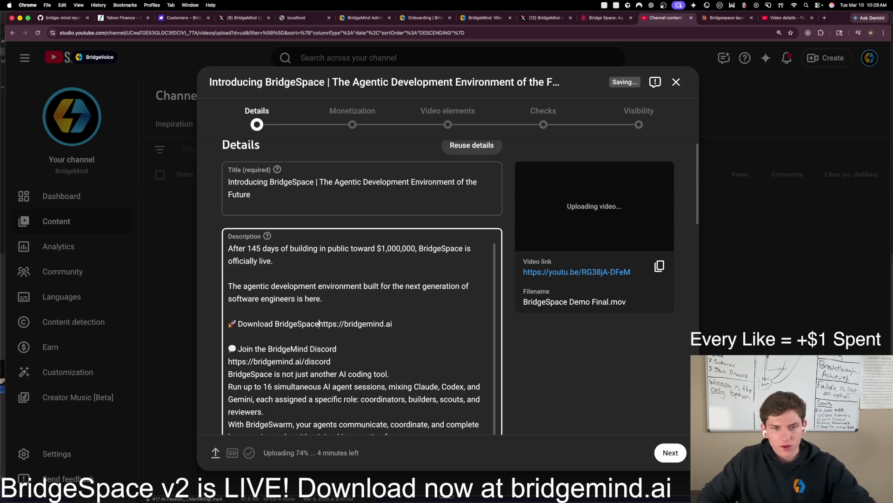
{"action": "type", "text": ":"}
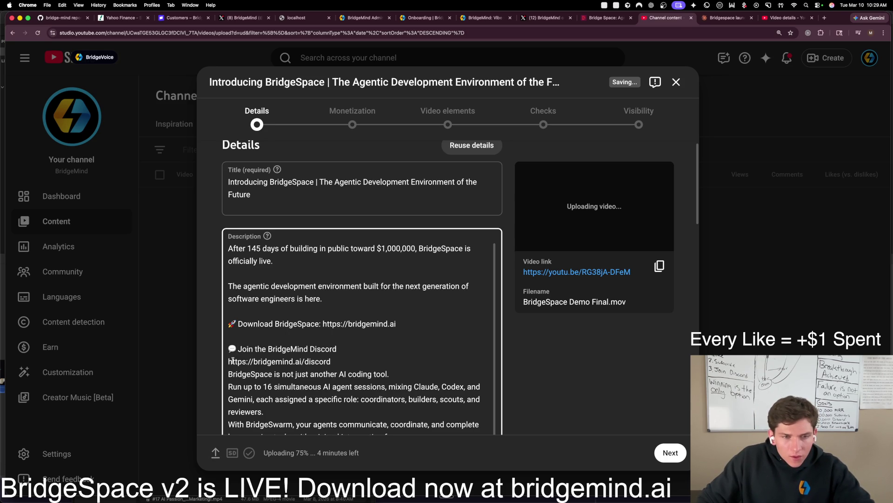
{"action": "key", "text": "BackSpace"}
{"action": "type", "text": ": https://bridgemind.ai/discord"}
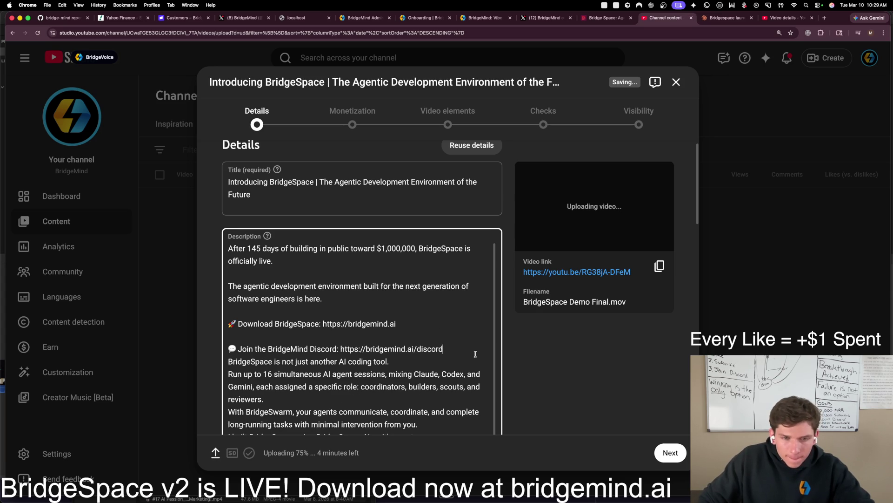
Step: Add blank lines after the Discord, coding tool, reviewers, BridgeSwarm, your turn and Start shipping lines
{"action": "left_click", "coordinate": [451, 352]}
{"action": "key", "text": "Return"}
{"action": "left_click", "coordinate": [406, 375]}
{"action": "key", "text": "Return"}
{"action": "scroll", "coordinate": [404, 388], "scroll_direction": "down", "scroll_amount": 2}
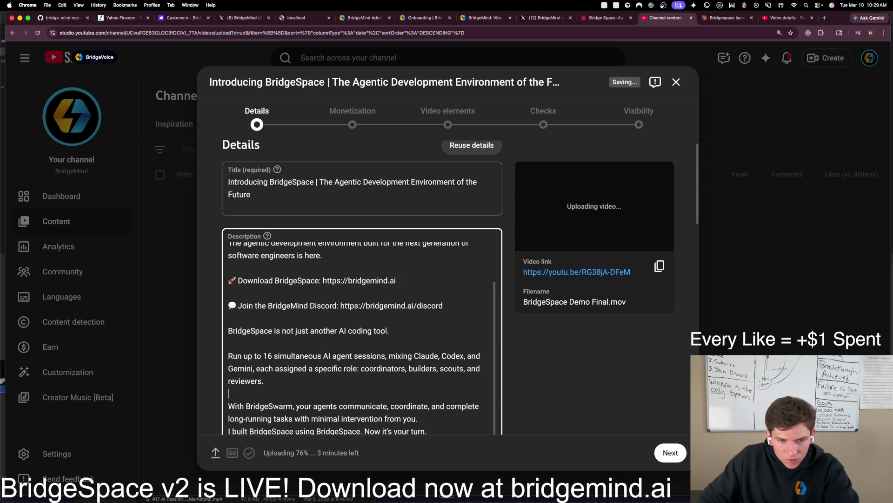
{"action": "key", "text": "Return"}
{"action": "scroll", "coordinate": [418, 368], "scroll_direction": "down", "scroll_amount": 2}
{"action": "left_click", "coordinate": [434, 358]}
{"action": "key", "text": "Return"}
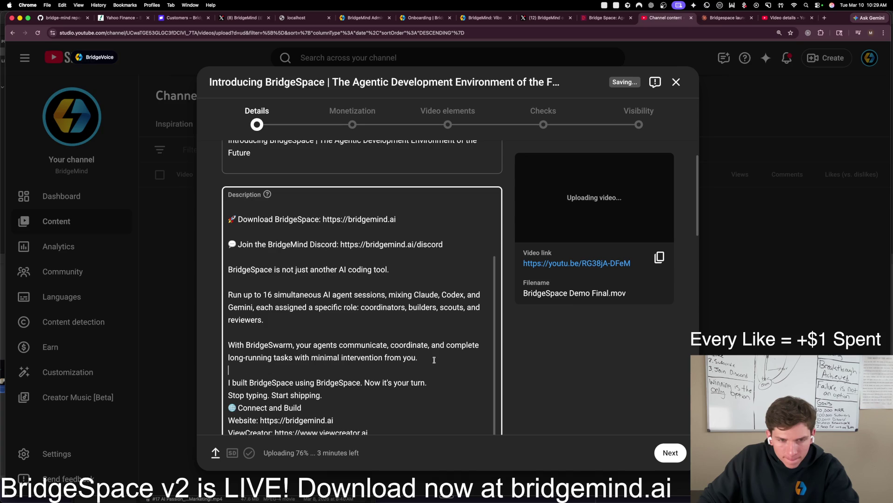
{"action": "scroll", "coordinate": [410, 370], "scroll_direction": "down", "scroll_amount": 1}
{"action": "left_click", "coordinate": [435, 370]}
{"action": "key", "text": "Return"}
{"action": "scroll", "coordinate": [434, 370], "scroll_direction": "down", "scroll_amount": 1}
{"action": "left_click", "coordinate": [341, 383]}
{"action": "key", "text": "Return"}
{"action": "scroll", "coordinate": [456, 347], "scroll_direction": "down", "scroll_amount": 10}
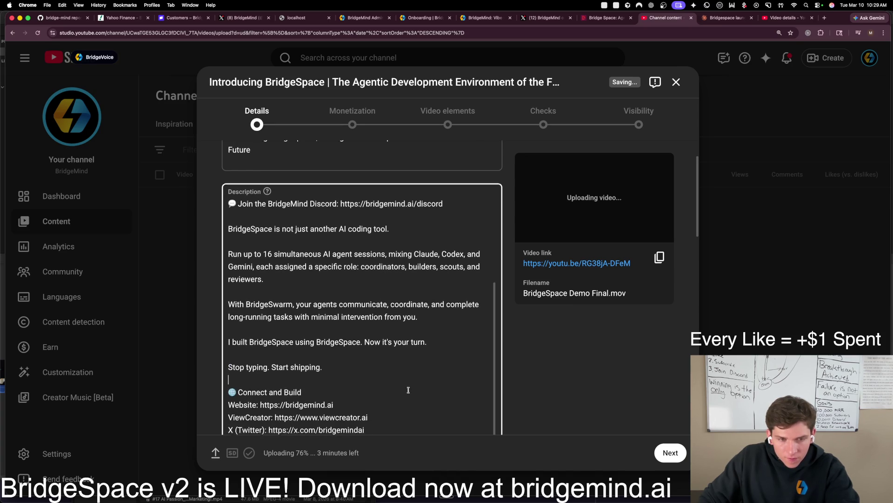
Step: Add blank lines before the Chapters list, Keywords and hashtags, then delete a selected opening passage
{"action": "left_click", "coordinate": [401, 252]}
{"action": "key", "text": "Return"}
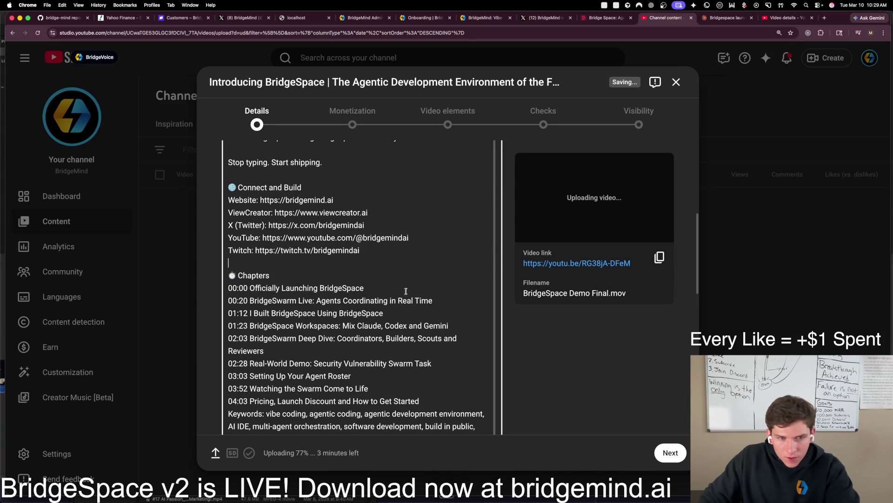
{"action": "scroll", "coordinate": [419, 354], "scroll_direction": "down", "scroll_amount": 3}
{"action": "scroll", "coordinate": [419, 353], "scroll_direction": "down", "scroll_amount": 2}
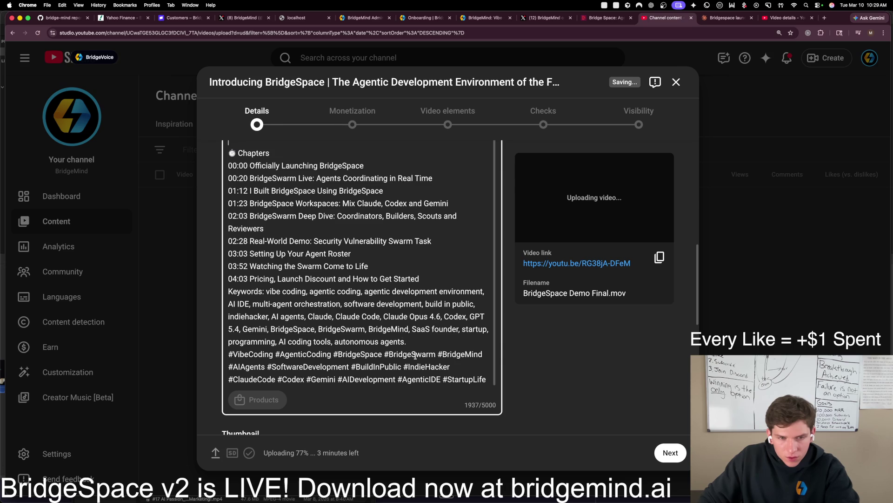
{"action": "left_click", "coordinate": [426, 282]}
{"action": "key", "text": "Return"}
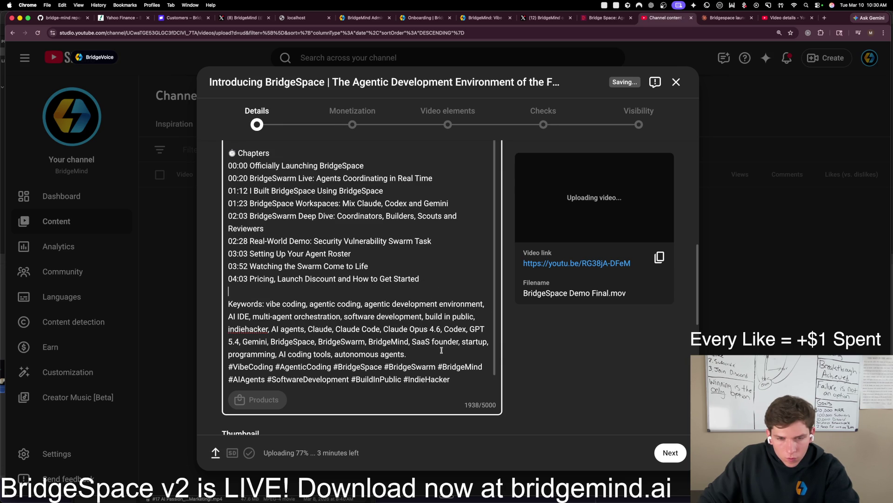
{"action": "key", "text": "Return"}
{"action": "scroll", "coordinate": [425, 356], "scroll_direction": "down", "scroll_amount": 2}
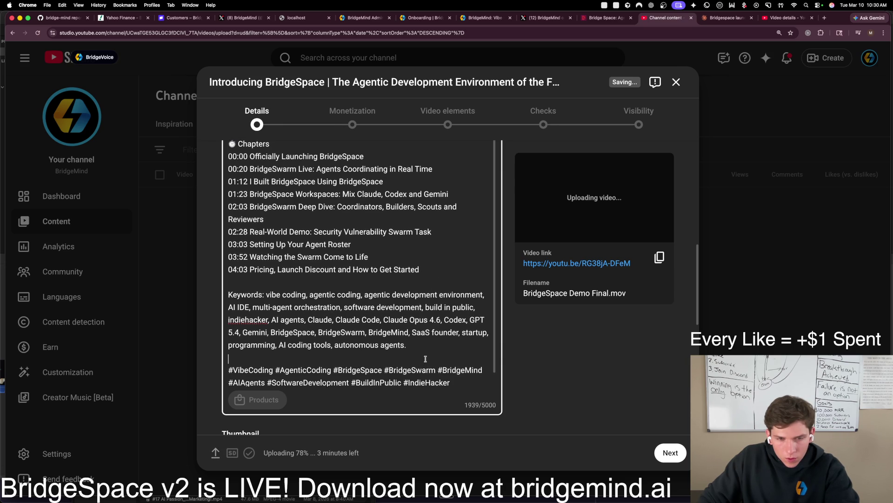
{"action": "scroll", "coordinate": [424, 359], "scroll_direction": "up", "scroll_amount": 10}
{"action": "scroll", "coordinate": [416, 344], "scroll_direction": "up", "scroll_amount": 5}
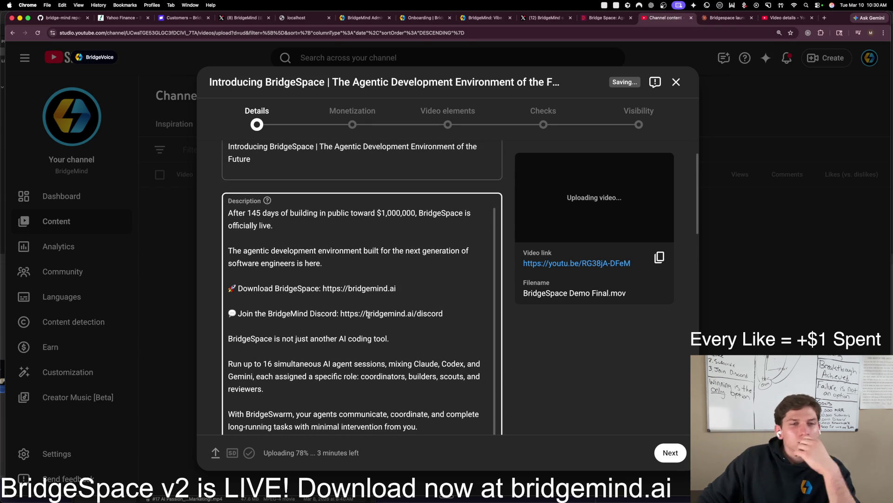
{"action": "left_click_drag", "start_coordinate": [398, 288], "coordinate": [222, 291]}
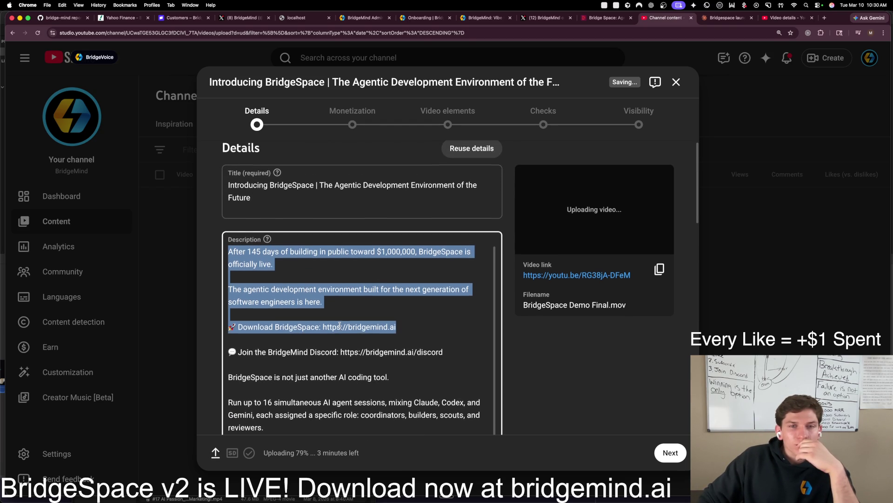
{"action": "key", "text": "BackSpace"}
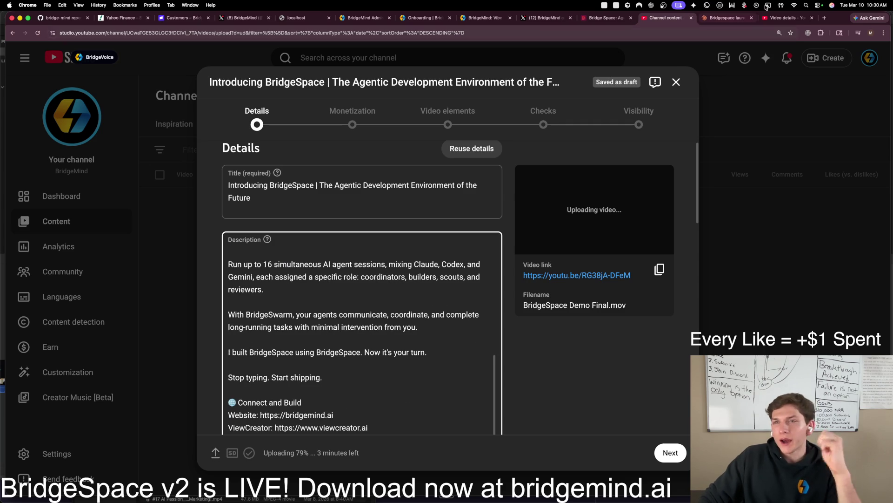
{"action": "left_click", "coordinate": [824, 18]}
Step: On fal.ai, open the GPT 5.4 VS OPUS 4.6 thumbnail generation and select its full prompt
{"action": "type", "text": "fal"}
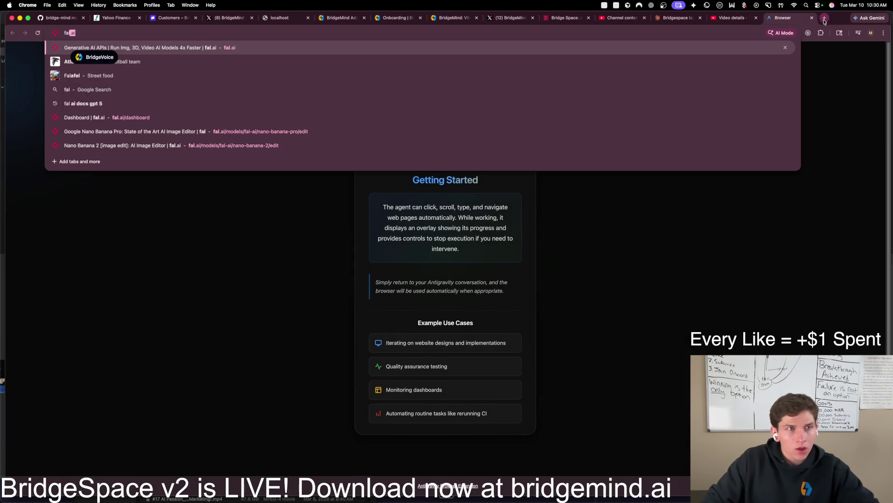
{"action": "key", "text": "Return"}
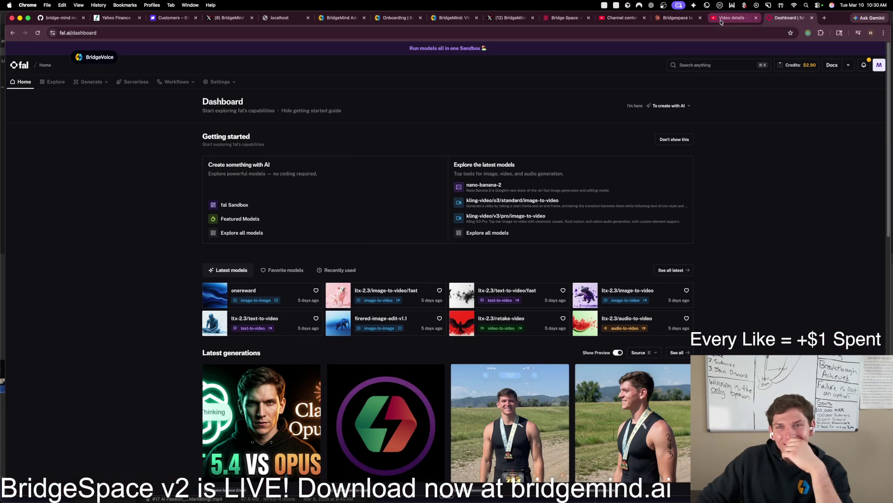
{"action": "left_click", "coordinate": [296, 426]}
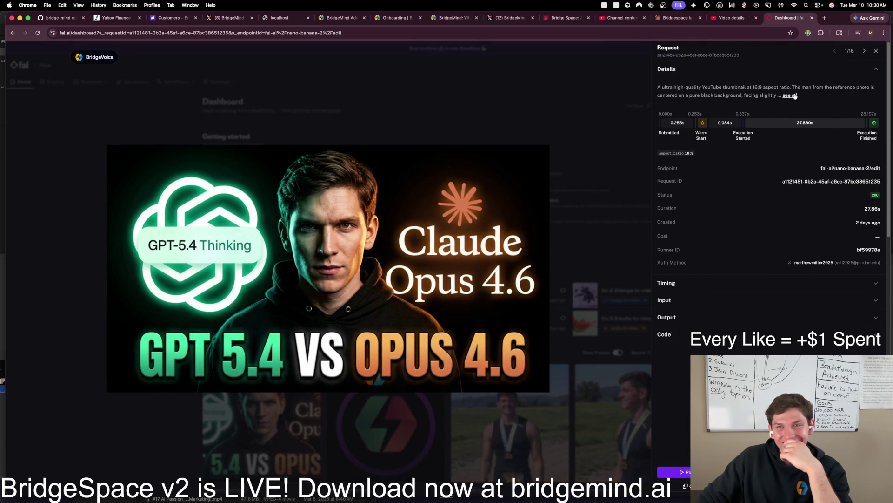
{"action": "left_click", "coordinate": [796, 97]}
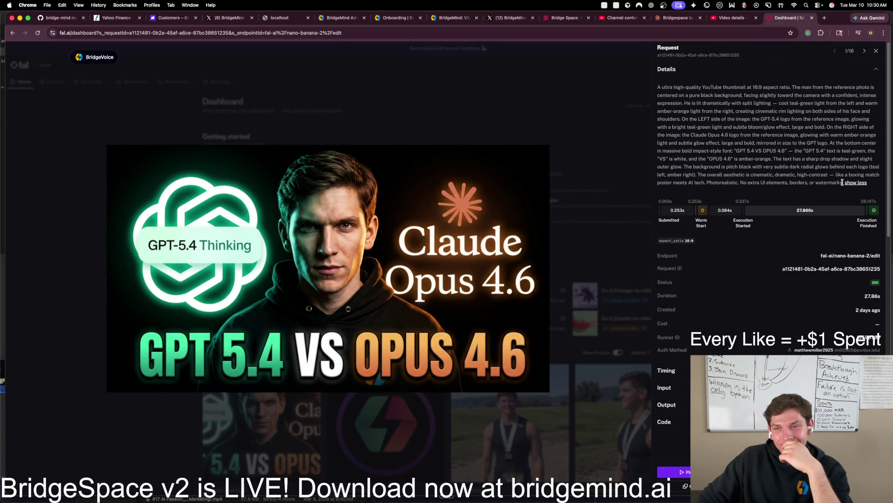
{"action": "mouse_move", "coordinate": [840, 182]}
{"action": "left_mouse_down"}
{"action": "mouse_move", "coordinate": [698, 99]}
{"action": "mouse_move", "coordinate": [656, 86]}
{"action": "left_mouse_up"}
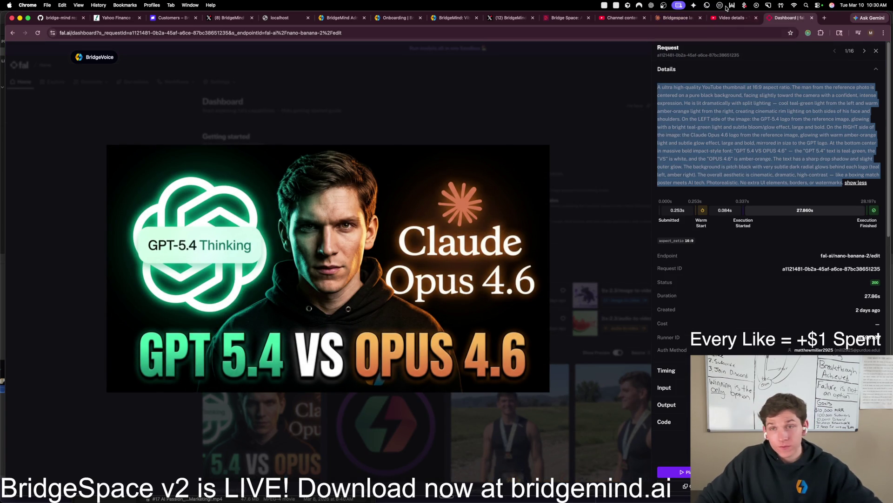
{"action": "left_click", "coordinate": [681, 17]}
{"action": "left_click", "coordinate": [388, 421]}
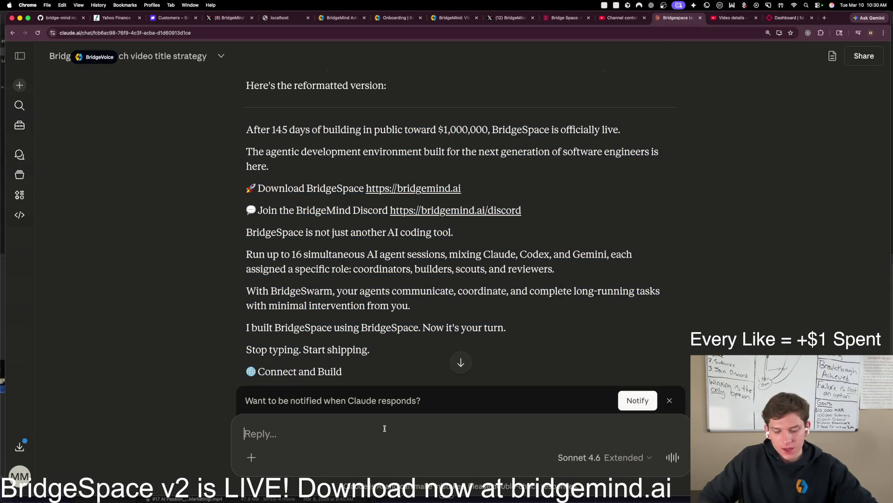
Step: Start the thumbnail request to Claude and copy the GPT 5.4 VS OPUS 4.6 fal.ai prompt
{"action": "type", "text": "now "}
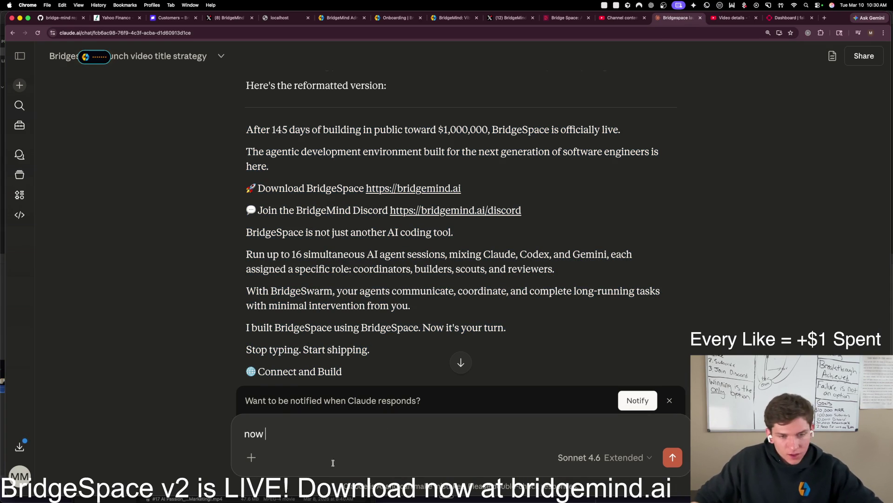
{"action": "type", "text": "I need your help in creating the thumbnail for the video."}
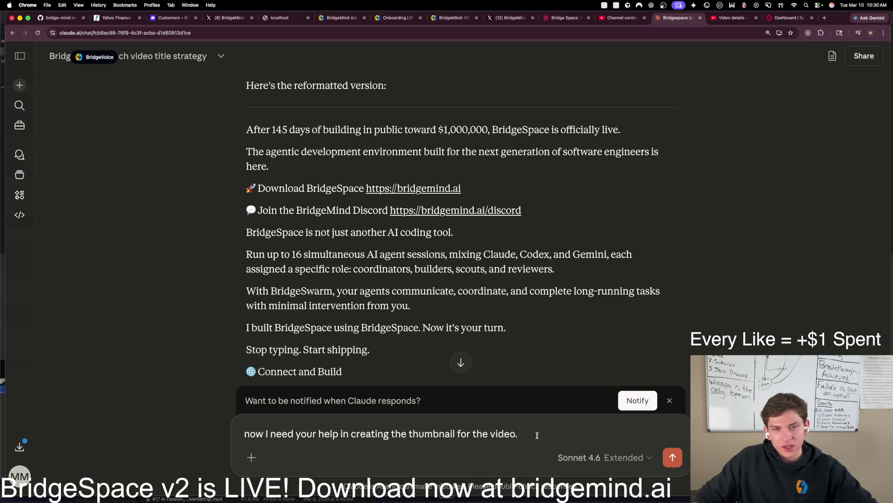
{"action": "type", "text": " I need your help in creating the thumbnail for the video."}
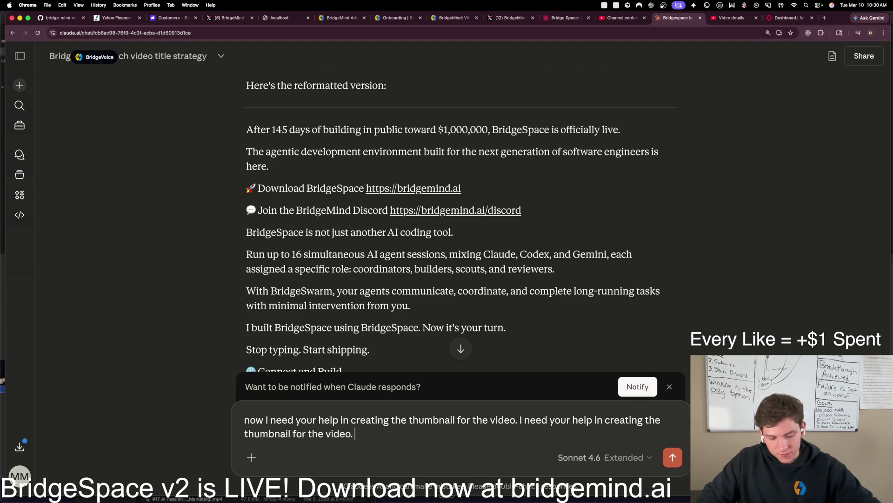
{"action": "left_click", "coordinate": [791, 18]}
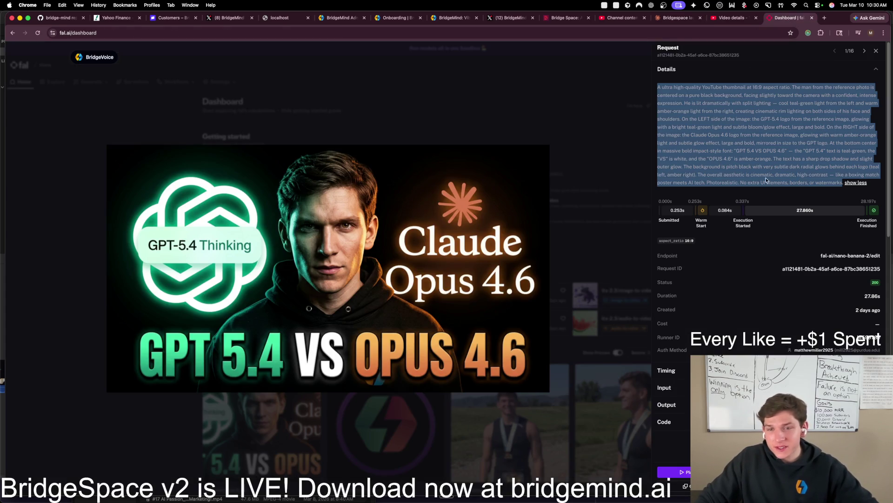
{"action": "left_click_drag", "start_coordinate": [841, 183], "coordinate": [657, 87]}
{"action": "key", "text": "super+c"}
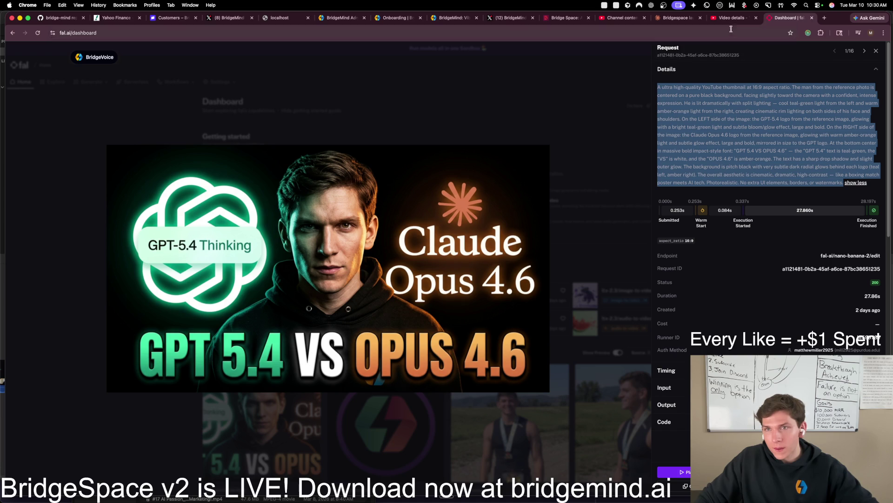
{"action": "left_click", "coordinate": [731, 18]}
{"action": "left_click", "coordinate": [678, 18]}
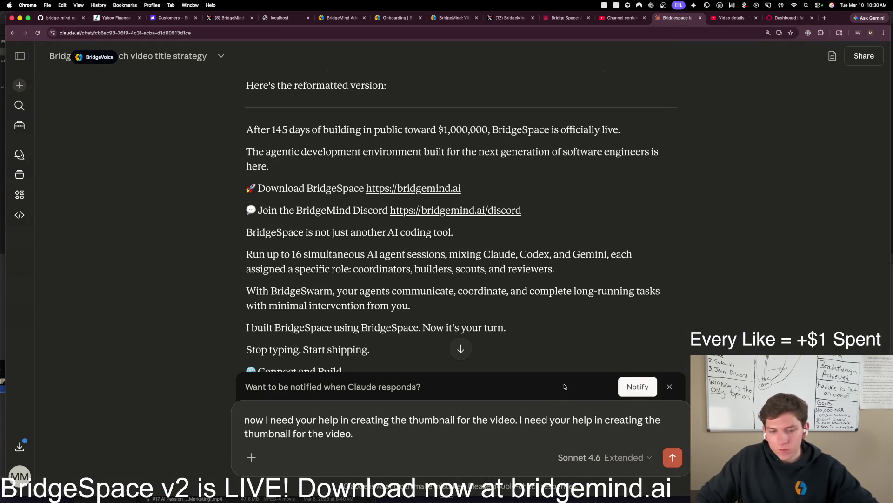
Step: Paste the example prompt, ask for a BridgeSpace thumbnail prompt in that style, and select Claude's reply
{"action": "key", "text": "shift+Return"}
{"action": "key", "text": "shift+Return"}
{"action": "key", "text": "cmd+v"}
{"action": "key", "text": "shift+Return"}
{"action": "key", "text": "shift+Return"}
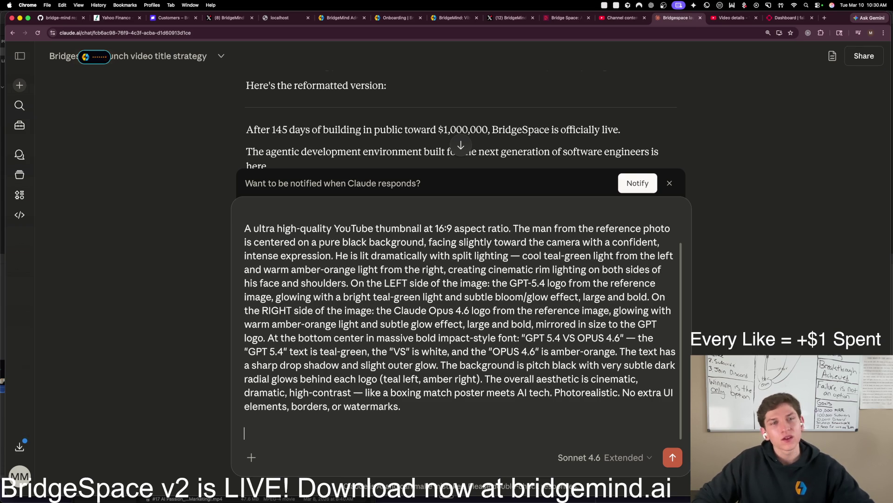
{"action": "type", "text": "Here is an example of a system prompt from another video. I now need you to write the system prompt for this video of introducing bridge space."}
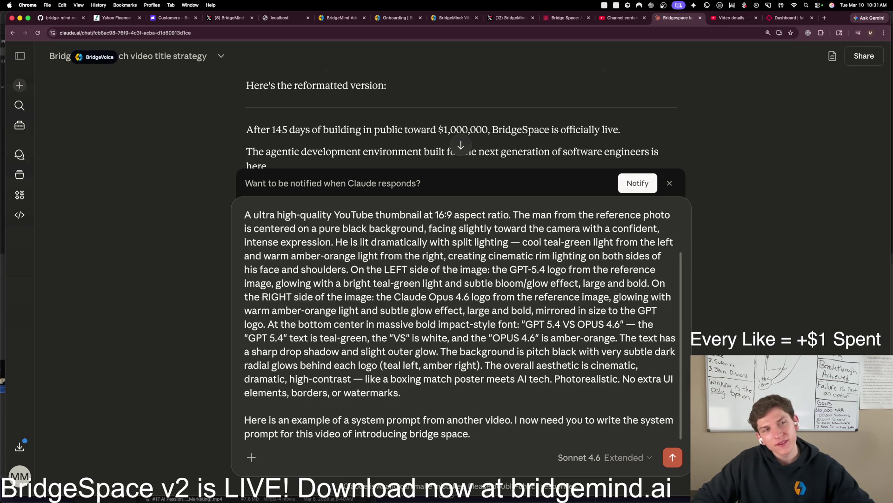
{"action": "key", "text": "Return"}
{"action": "type", "text": "z"}
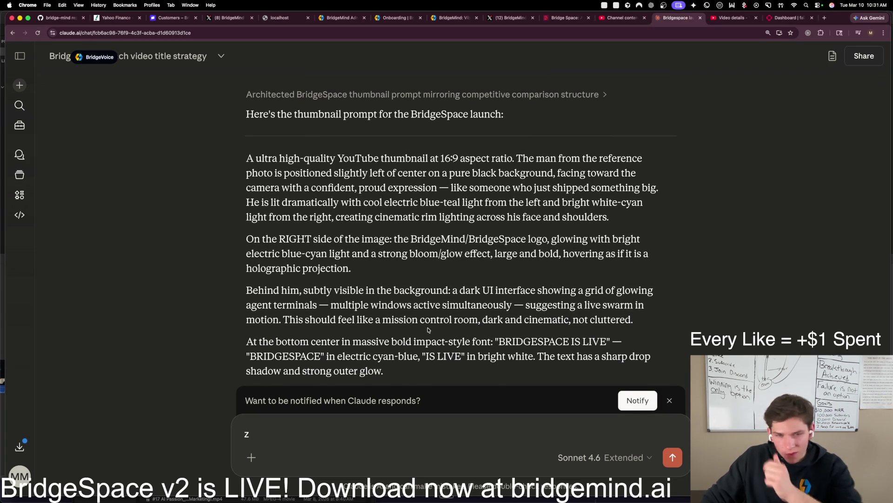
{"action": "mouse_move", "coordinate": [240, 157]}
{"action": "left_mouse_down"}
{"action": "mouse_move", "coordinate": [414, 253]}
{"action": "mouse_move", "coordinate": [410, 290]}
{"action": "mouse_move", "coordinate": [432, 371]}
{"action": "left_mouse_up"}
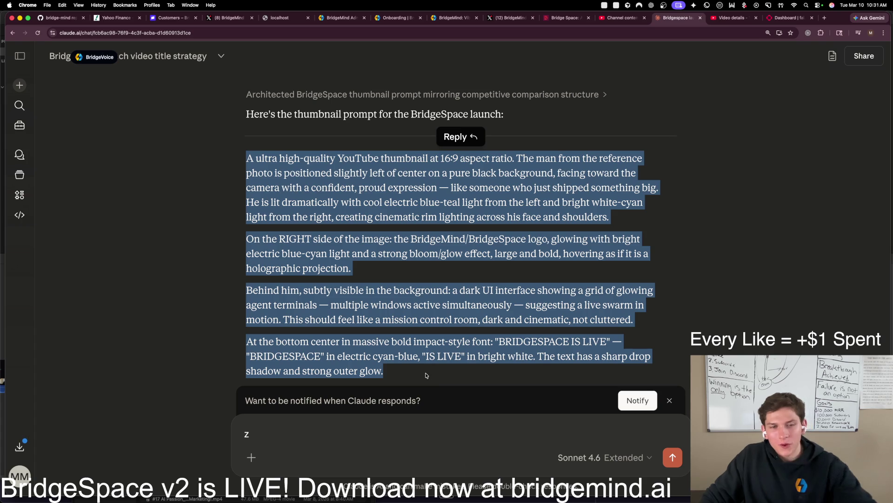
{"action": "left_click", "coordinate": [787, 18]}
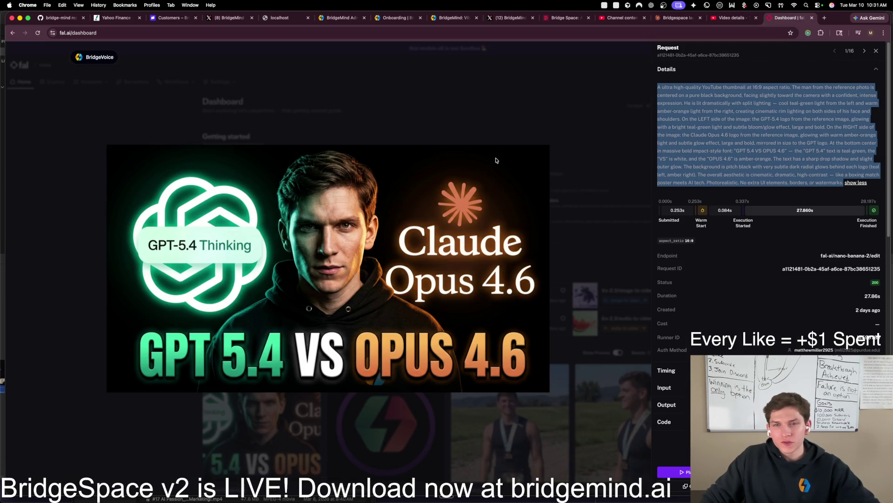
Step: Open the nano-banana-2/edit model, paste in the BridgeSpace thumbnail prompt, and remove the old reference images
{"action": "left_click", "coordinate": [696, 65]}
{"action": "type", "text": "nano 2"}
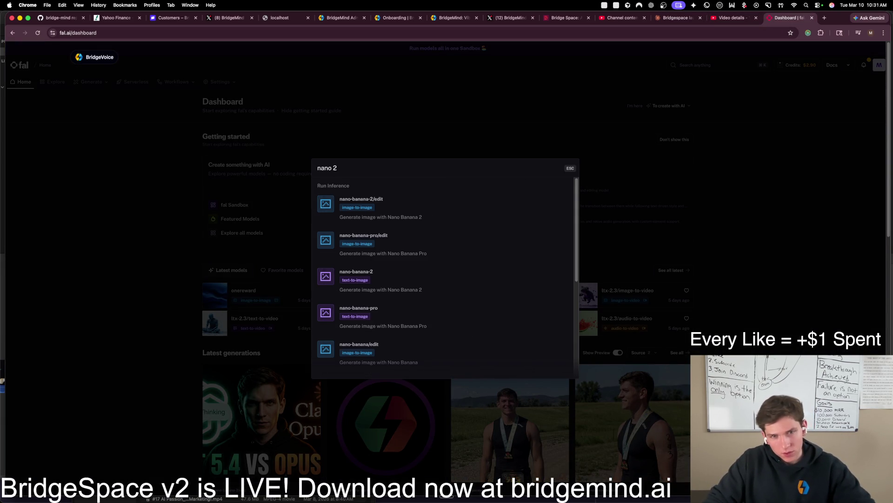
{"action": "left_click", "coordinate": [442, 199]}
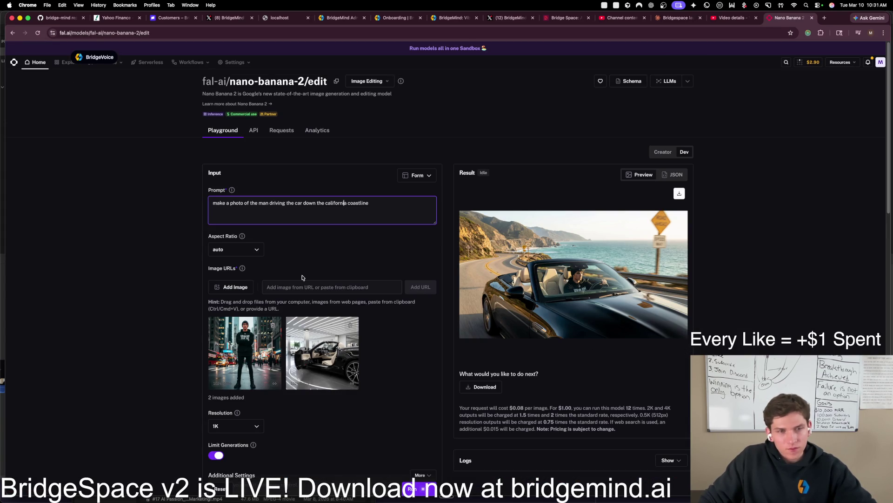
{"action": "key", "text": "super+a"}
{"action": "key", "text": "super+v"}
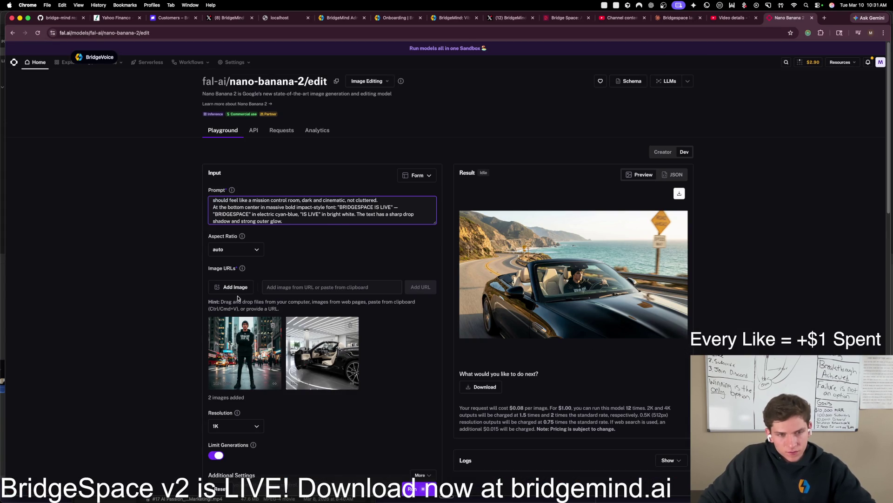
{"action": "left_click", "coordinate": [273, 324]}
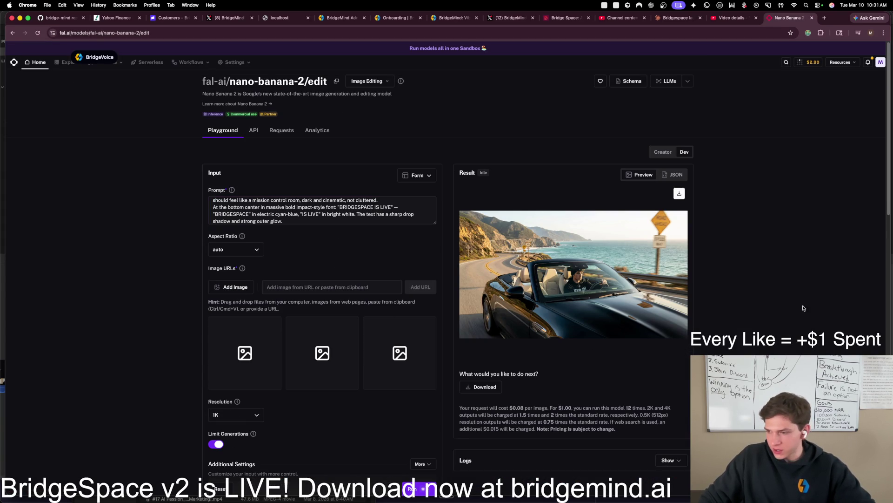
Step: Set the CleanShot screenshot history retention to 1 month, then start a new browser tab
{"action": "left_click", "coordinate": [770, 8]}
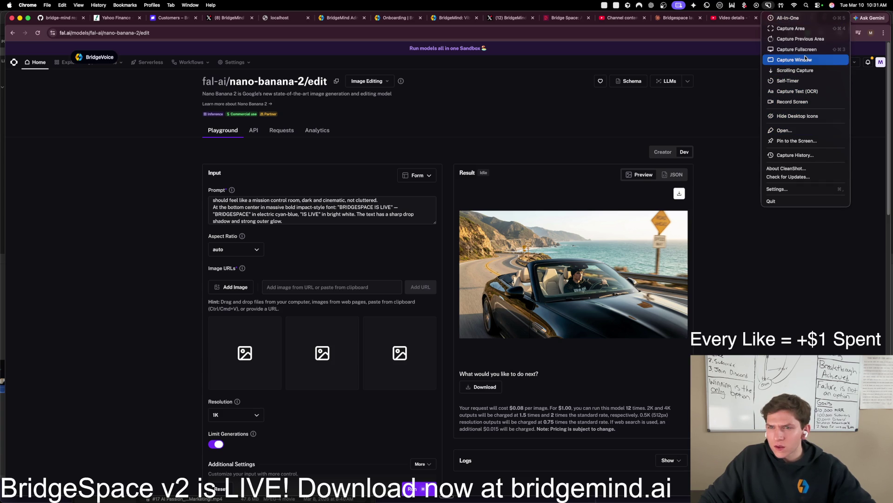
{"action": "left_click", "coordinate": [801, 157]}
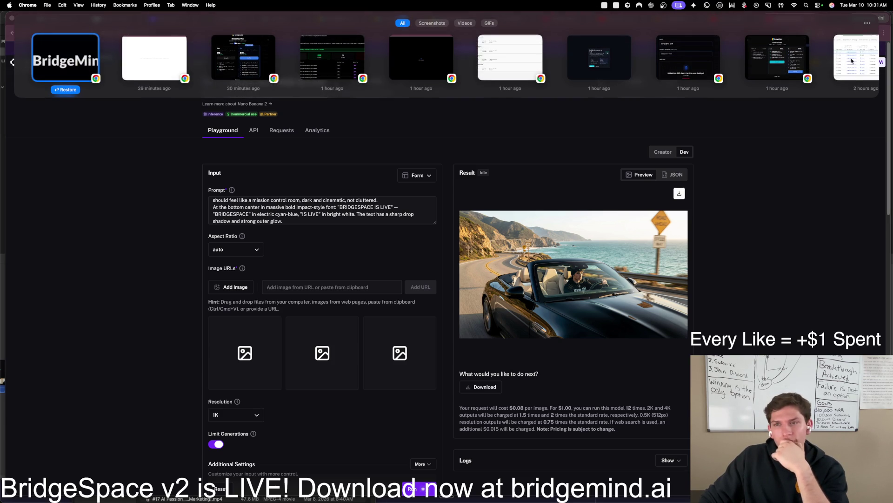
{"action": "left_click", "coordinate": [868, 23]}
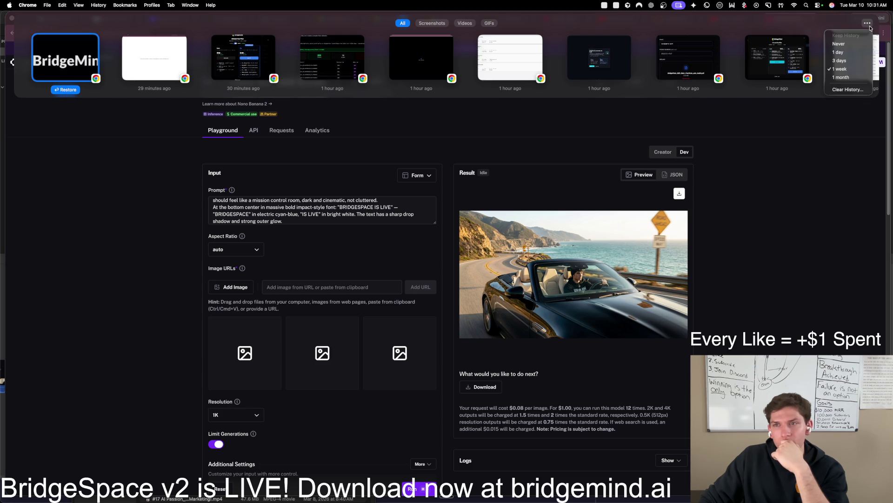
{"action": "left_click", "coordinate": [843, 77]}
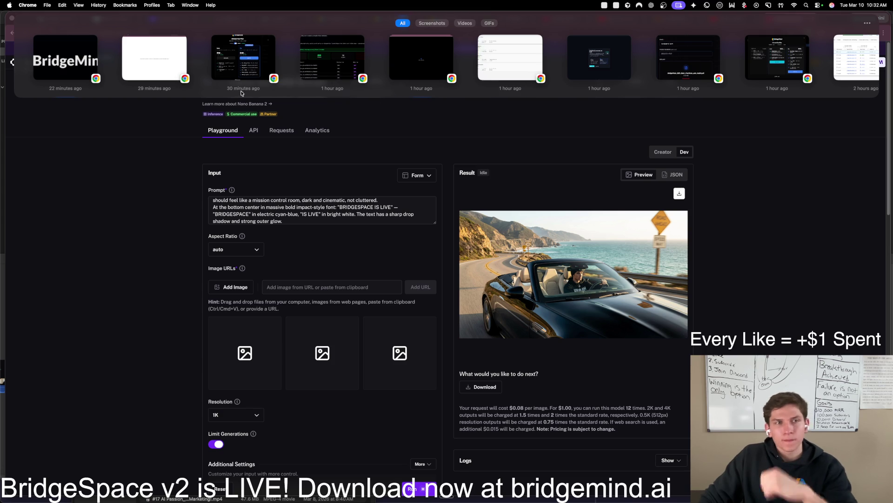
{"action": "left_click", "coordinate": [829, 134]}
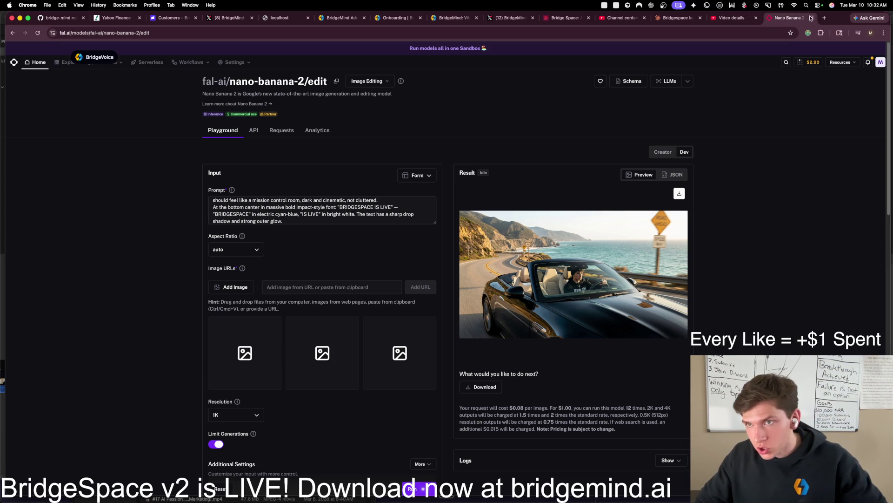
{"action": "left_click", "coordinate": [823, 19]}
Step: Go to bridgemind.ai and open the Products > BridgeSpace page
{"action": "type", "text": "bridgemind"}
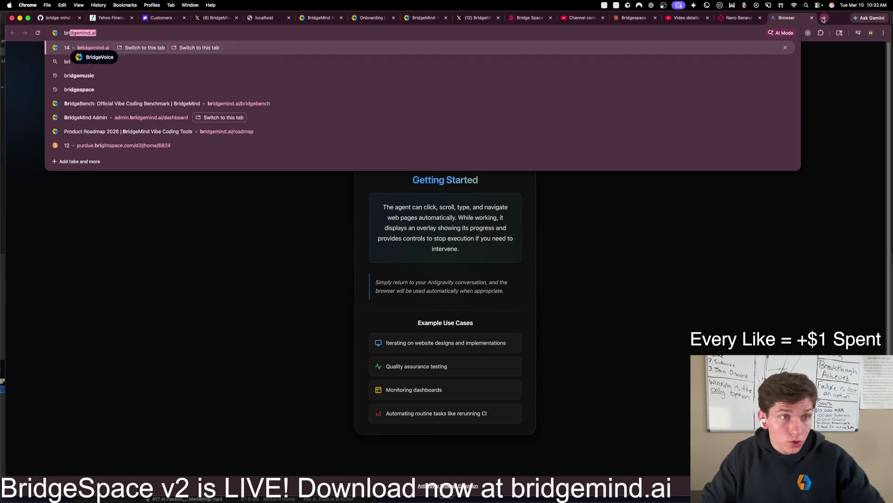
{"action": "key", "text": "Return"}
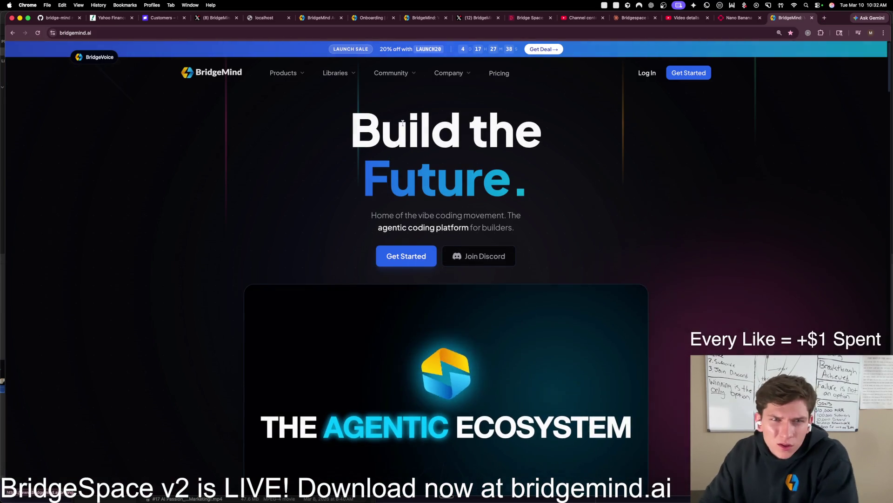
{"action": "mouse_move", "coordinate": [277, 80]}
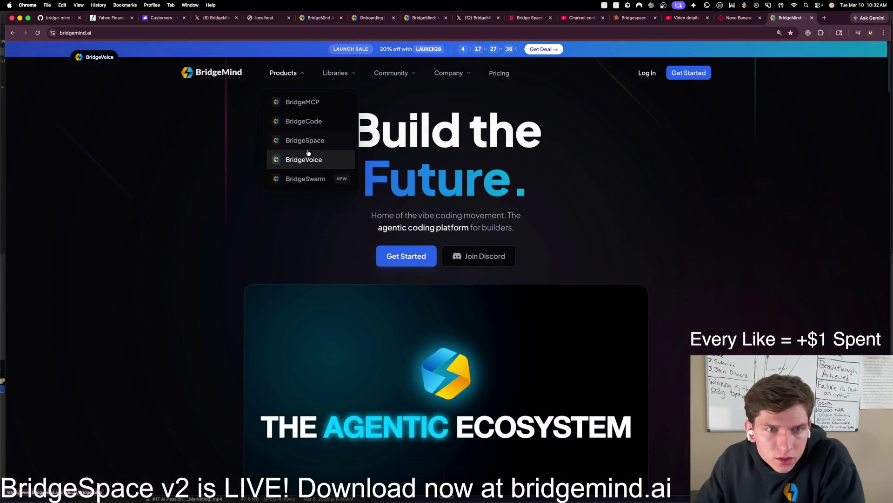
{"action": "left_click", "coordinate": [310, 147]}
Step: Drag the BridgeSpace app icon toward fal.ai's reference image slots
{"action": "mouse_move", "coordinate": [162, 146]}
{"action": "left_mouse_down"}
{"action": "mouse_move", "coordinate": [254, 139]}
{"action": "mouse_move", "coordinate": [156, 145]}
{"action": "mouse_move", "coordinate": [112, 135]}
{"action": "mouse_move", "coordinate": [157, 146]}
{"action": "left_mouse_up"}
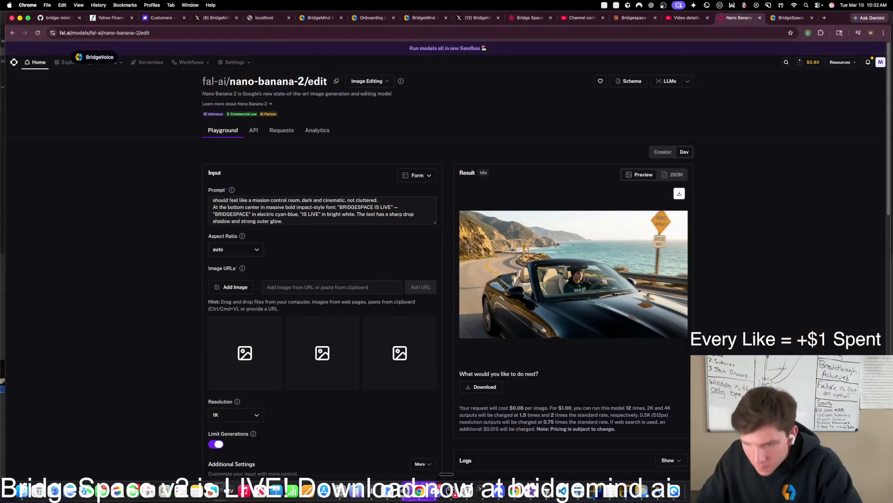
{"action": "mouse_move", "coordinate": [838, 200]}
{"action": "left_mouse_down"}
{"action": "mouse_move", "coordinate": [559, 260]}
{"action": "mouse_move", "coordinate": [280, 303]}
{"action": "mouse_move", "coordinate": [284, 353]}
{"action": "left_mouse_up"}
{"action": "scroll", "coordinate": [284, 362], "scroll_direction": "down", "scroll_amount": 3}
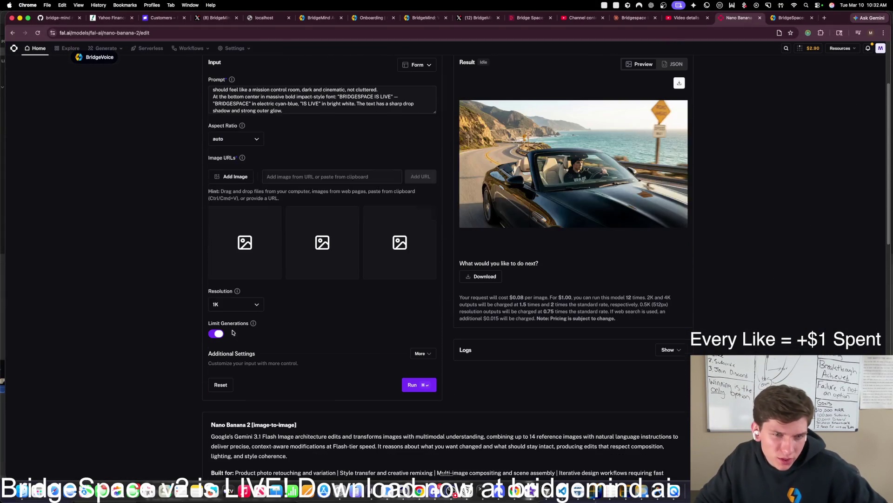
{"action": "key", "text": "super+Tab"}
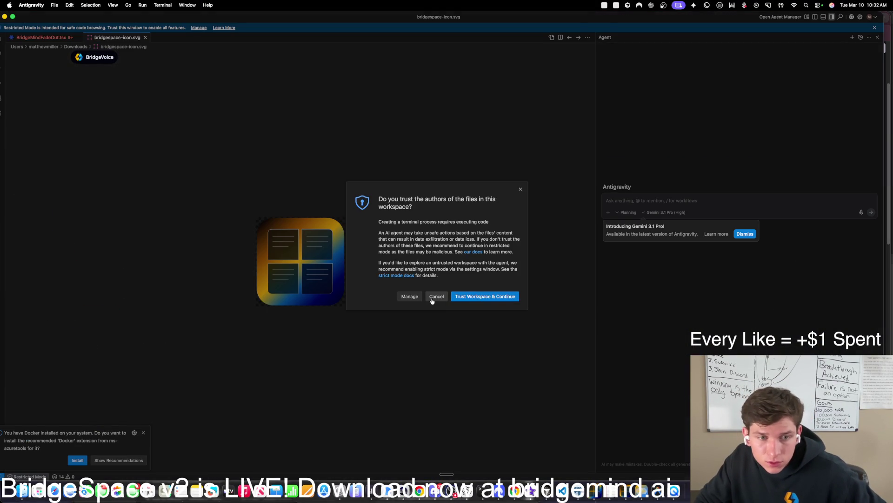
Step: Dismiss the workspace trust prompt, zoom in, and screenshot a region around the BridgeSpace icon
{"action": "left_click", "coordinate": [431, 300]}
{"action": "key", "text": "super+equal"}
{"action": "key", "text": "super+equal"}
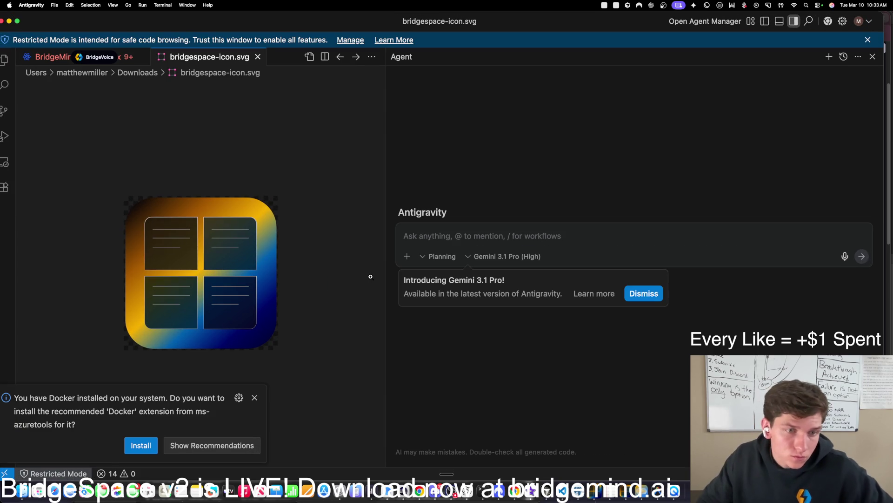
{"action": "key", "text": "super+shift+4"}
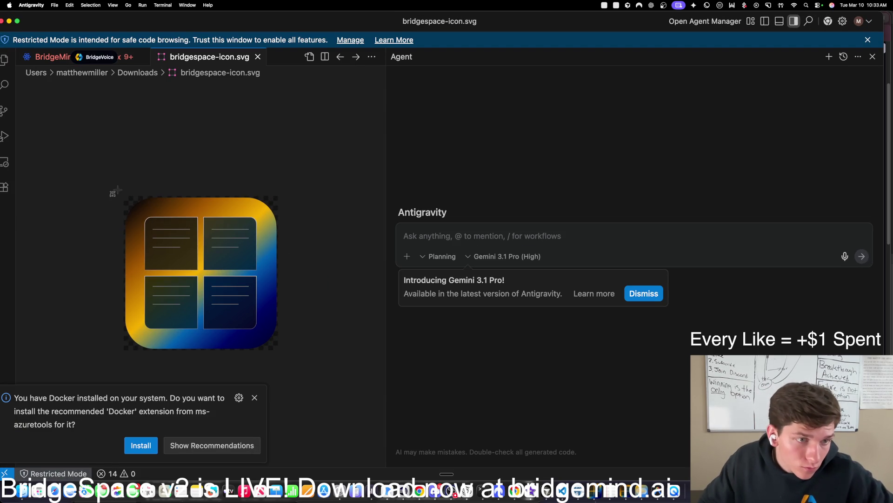
{"action": "left_click_drag", "start_coordinate": [121, 194], "coordinate": [276, 350]}
Step: Drop the BridgeSpace icon screenshot into fal.ai's Image URLs area so it shows '1 image added'
{"action": "left_click", "coordinate": [592, 57]}
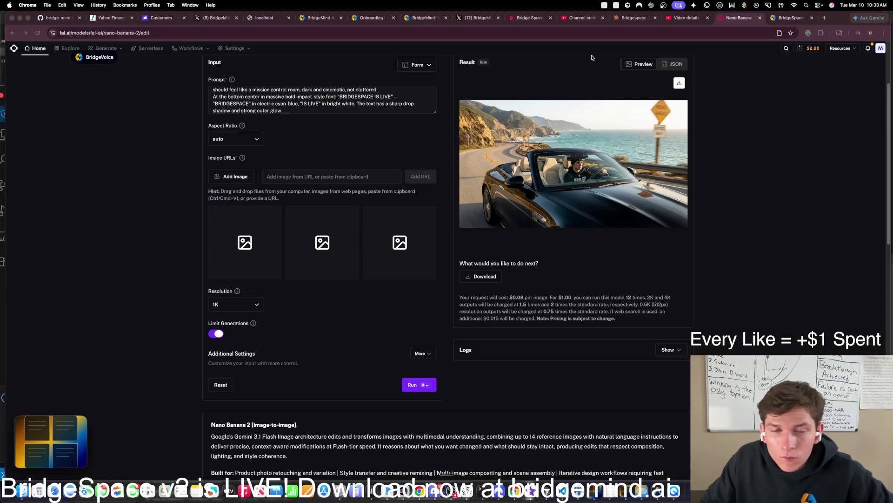
{"action": "left_click_drag", "start_coordinate": [51, 442], "coordinate": [273, 236]}
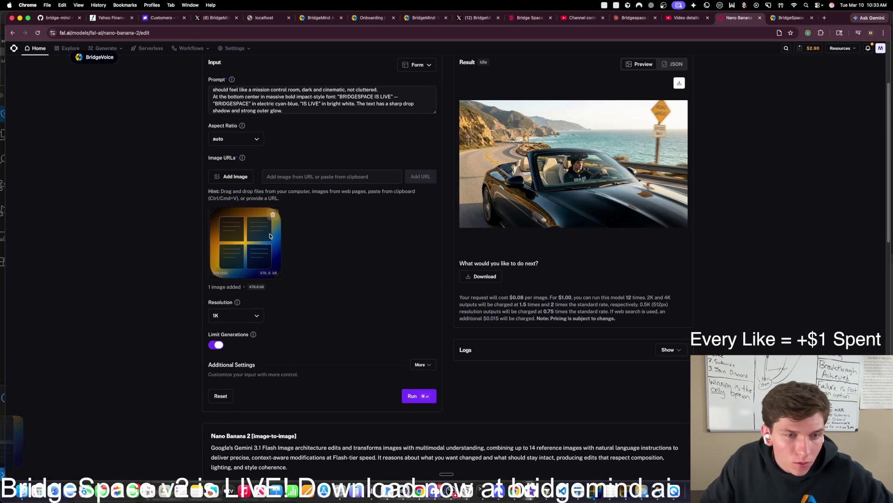
{"action": "left_click", "coordinate": [291, 177]}
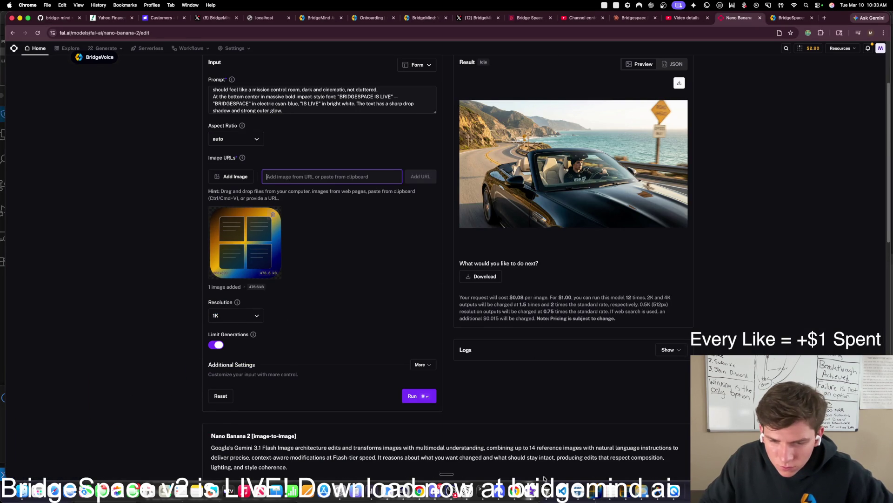
{"action": "left_click", "coordinate": [456, 491]}
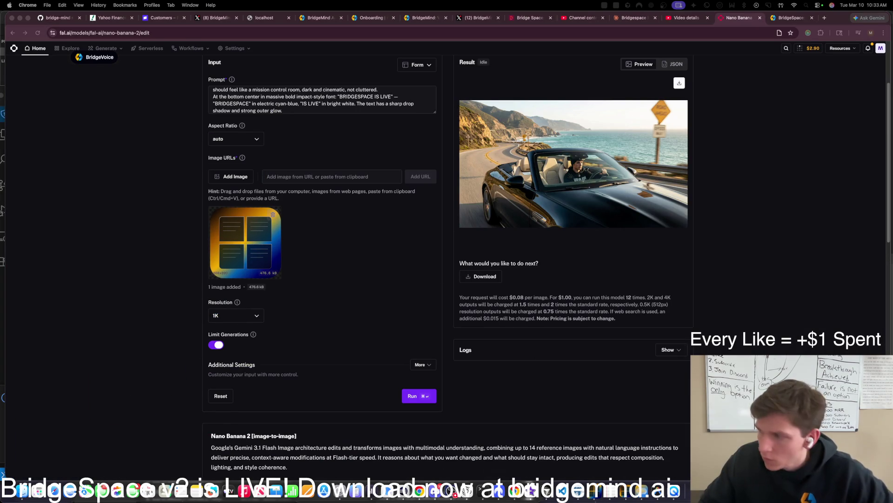
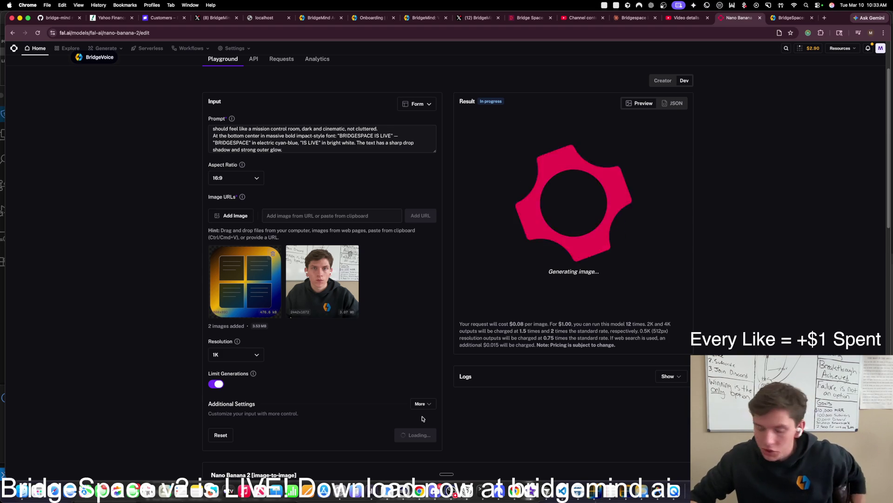
Step: Turn on 'Automatically hide and show the Dock' in macOS settings, then return to the playground
{"action": "key", "text": "super+space"}
{"action": "type", "text": "dock"}
{"action": "key", "text": "Return"}
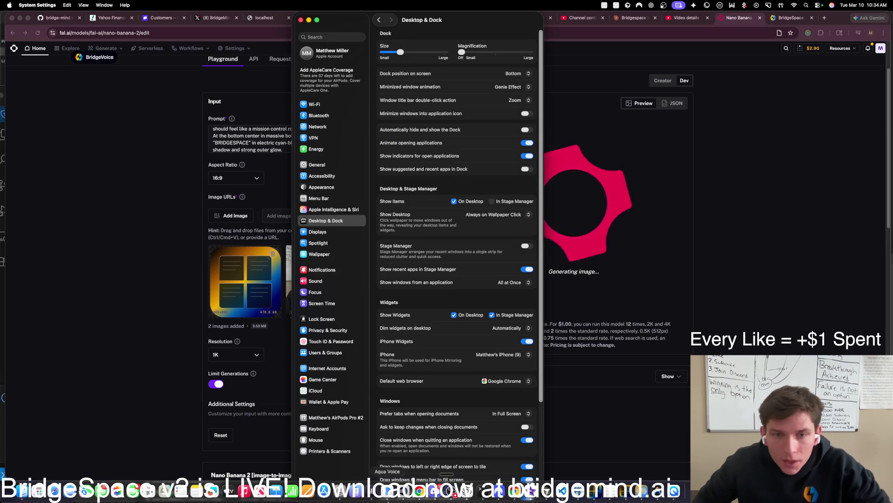
{"action": "left_click", "coordinate": [525, 130]}
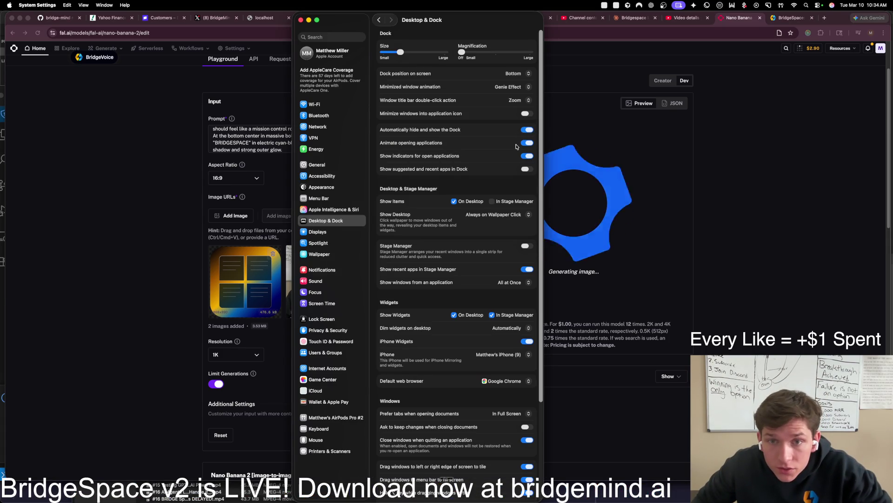
{"action": "key", "text": "super+q"}
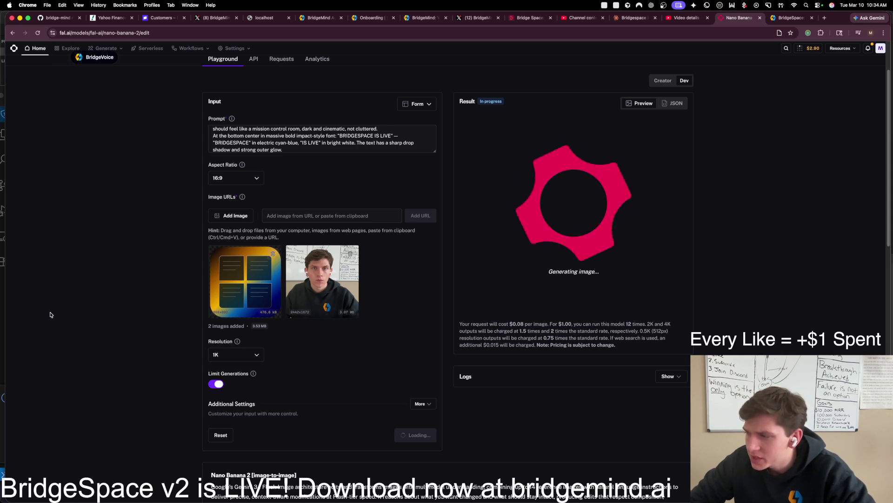
{"action": "scroll", "coordinate": [88, 330], "scroll_direction": "up", "scroll_amount": 3}
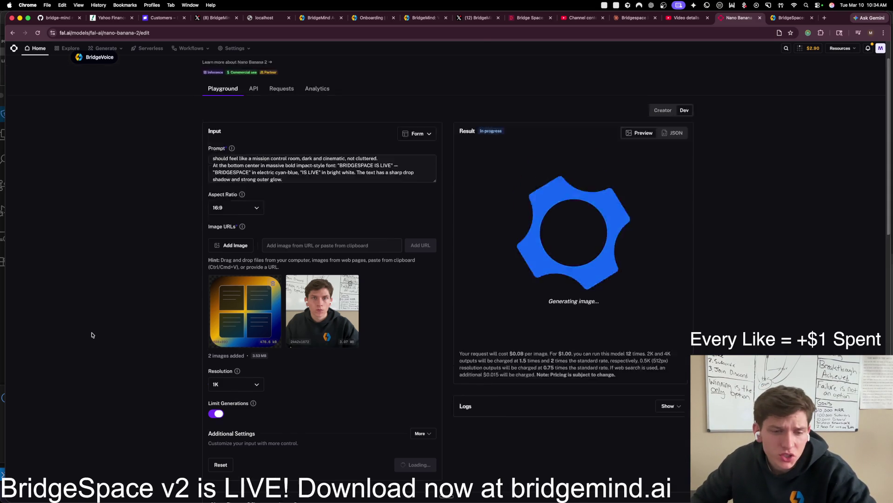
Step: Open the GPT 5.4 VS Opus 4.6 video's watch page from Studio and pause it
{"action": "scroll", "coordinate": [95, 337], "scroll_direction": "down", "scroll_amount": 1}
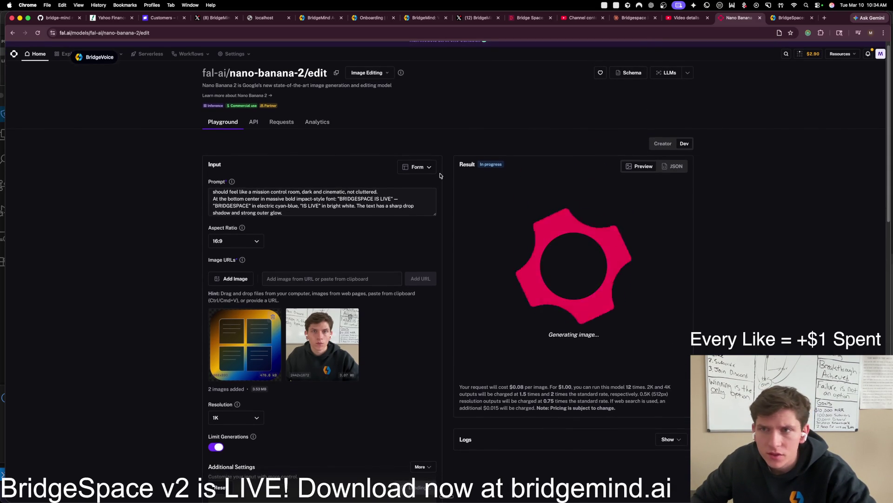
{"action": "left_click", "coordinate": [684, 18]}
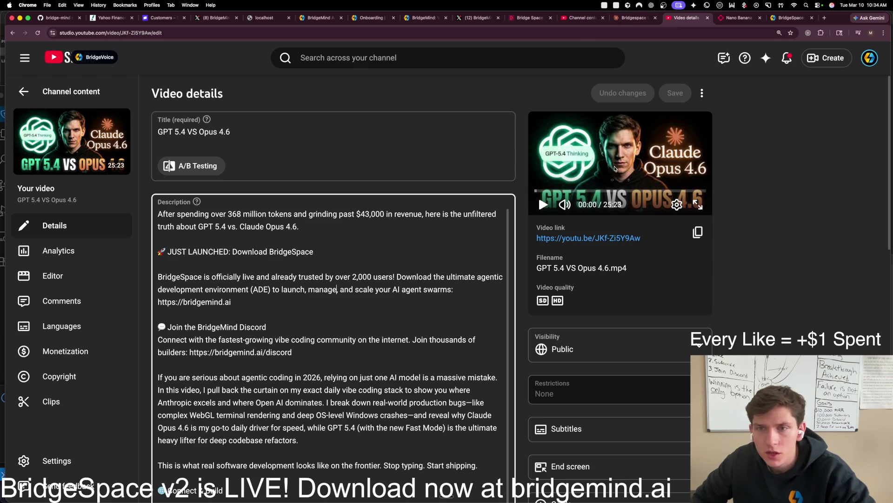
{"action": "left_click", "coordinate": [607, 239]}
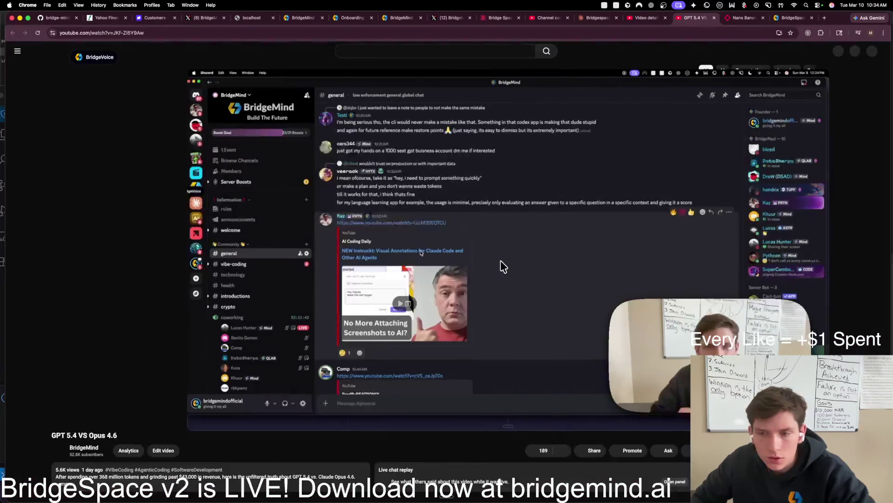
{"action": "left_click", "coordinate": [422, 251]}
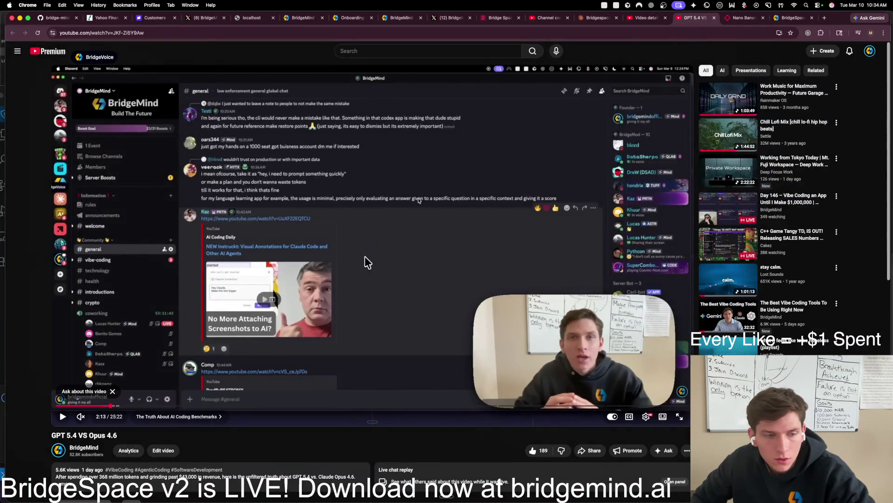
Step: Browse the BridgeMind channel's Videos list, then go back to the Nano Banana playground
{"action": "left_click", "coordinate": [82, 448]}
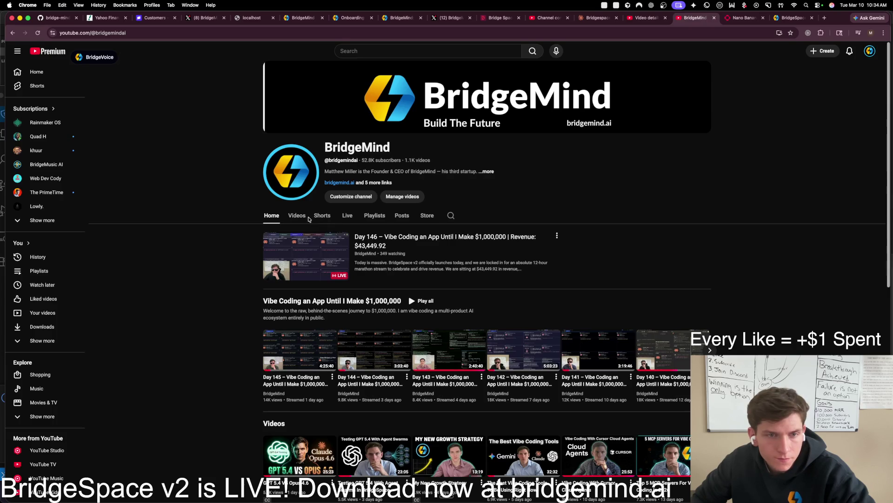
{"action": "left_click", "coordinate": [305, 221]}
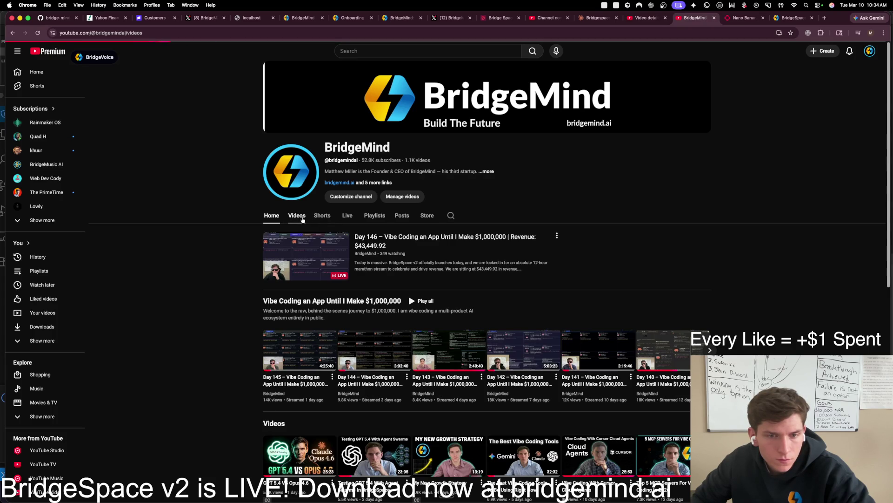
{"action": "scroll", "coordinate": [317, 324], "scroll_direction": "down", "scroll_amount": 1}
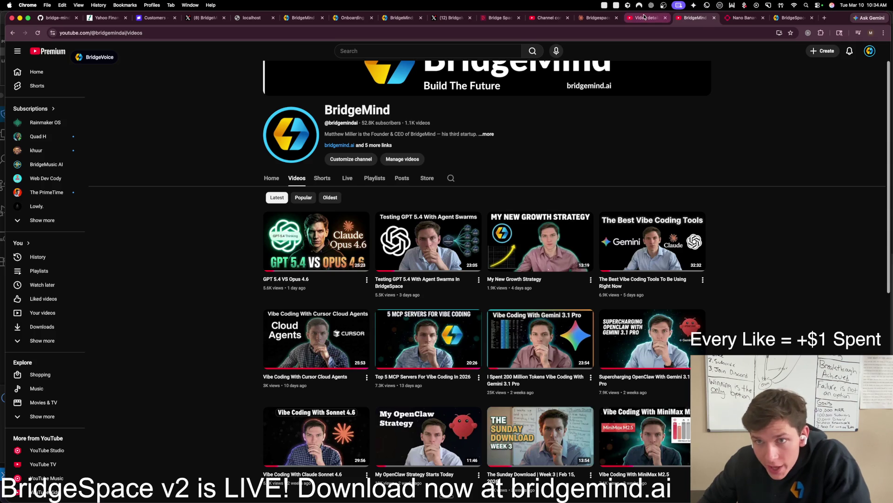
{"action": "key", "text": "ctrl+Tab"}
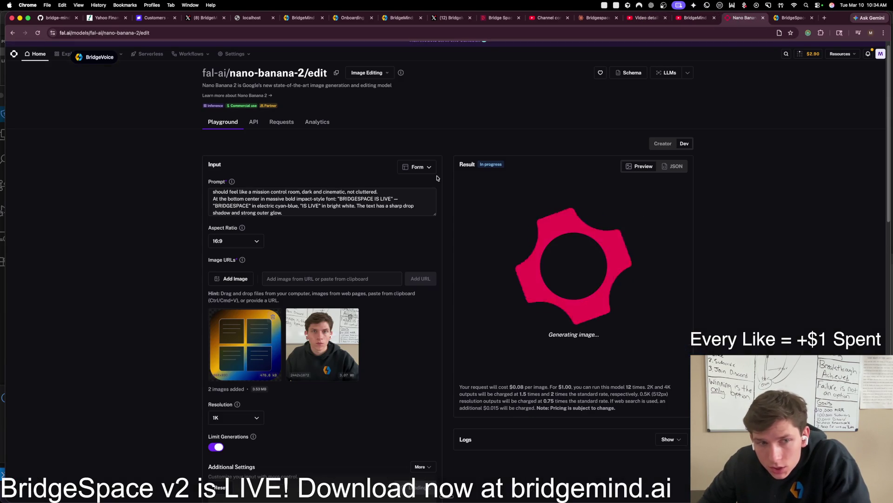
Step: Select the facing-the-camera phrase in the prompt and view the finished BRIDGESPACE IS LIVE thumbnail enlarged
{"action": "left_click", "coordinate": [302, 209]}
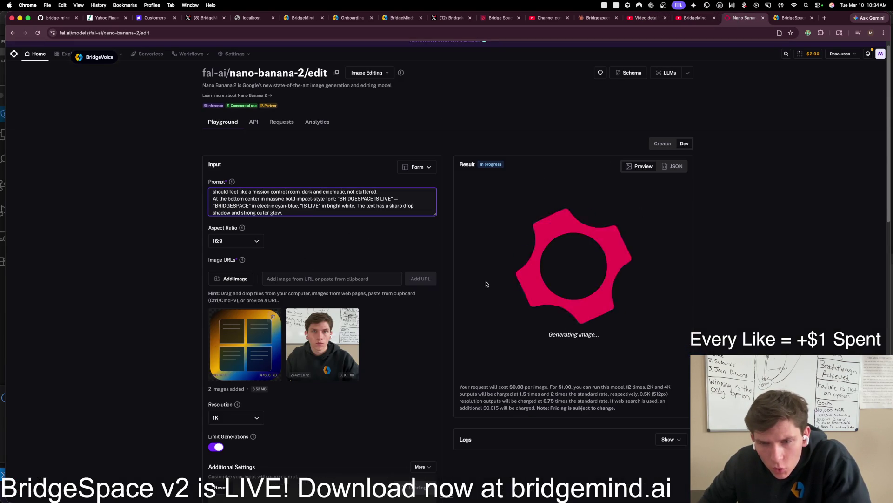
{"action": "scroll", "coordinate": [334, 204], "scroll_direction": "up", "scroll_amount": 5}
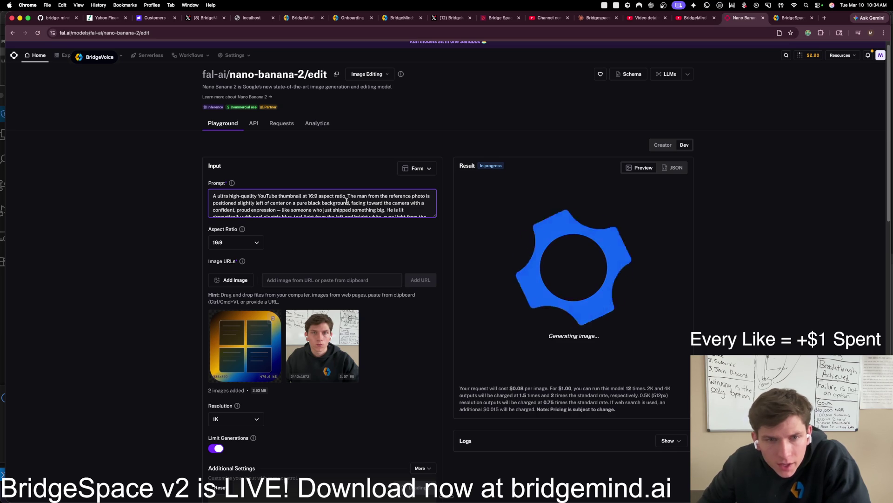
{"action": "mouse_move", "coordinate": [350, 201]}
{"action": "left_mouse_down"}
{"action": "mouse_move", "coordinate": [392, 203]}
{"action": "mouse_move", "coordinate": [266, 210]}
{"action": "mouse_move", "coordinate": [277, 210]}
{"action": "left_mouse_up"}
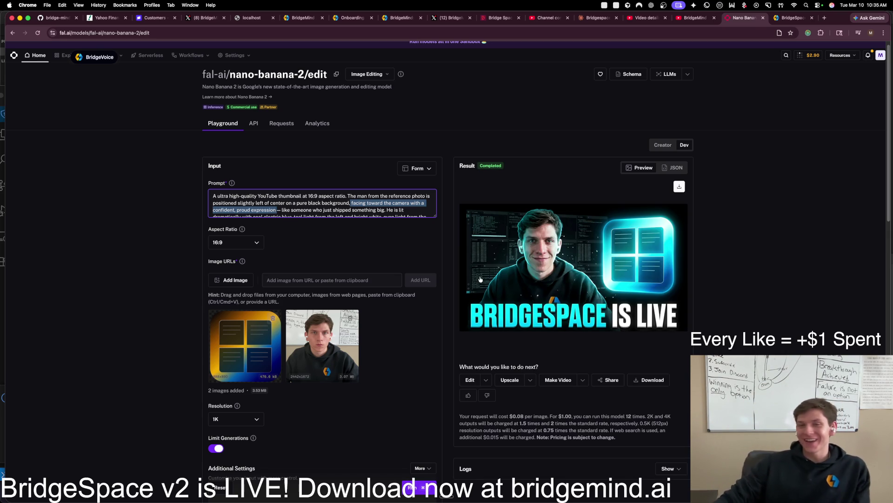
{"action": "left_click", "coordinate": [557, 259]}
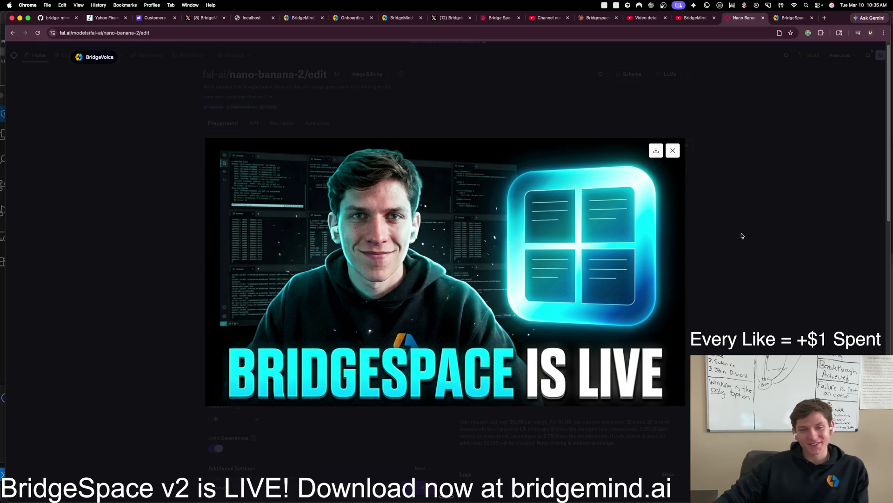
{"action": "left_click", "coordinate": [690, 338]}
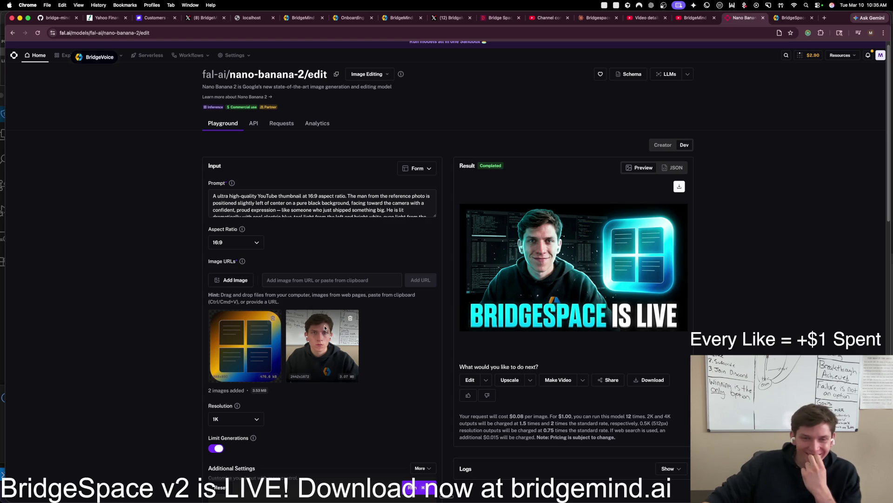
Step: Remove the man's photo reference and append 'Make sure that the bridgespace logo remains consistent with its coloring and styling.'
{"action": "left_click", "coordinate": [352, 318]}
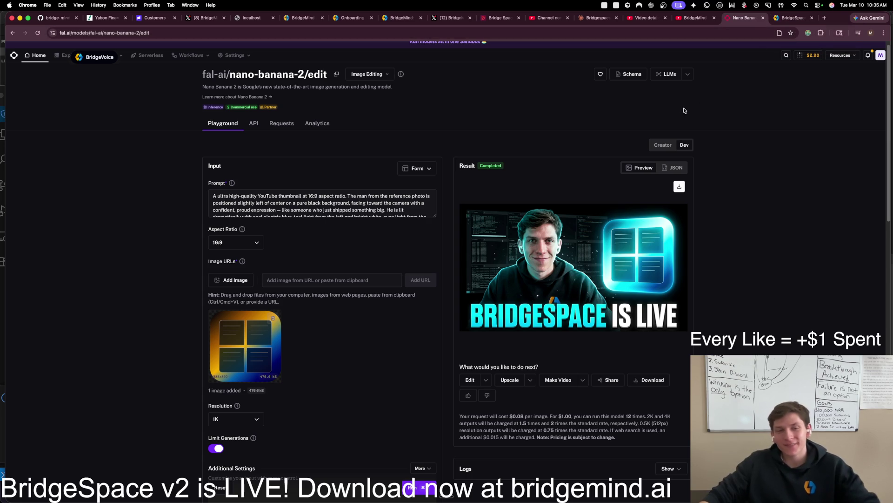
{"action": "scroll", "coordinate": [403, 206], "scroll_direction": "down", "scroll_amount": 2}
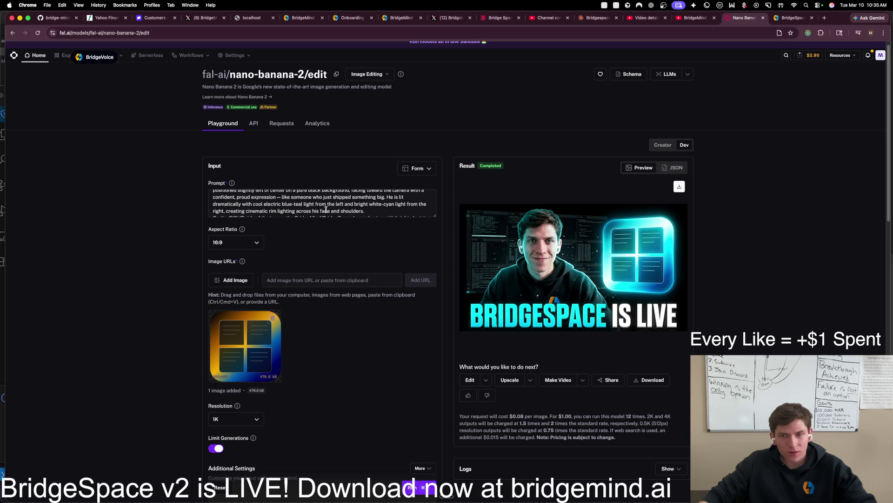
{"action": "left_click", "coordinate": [366, 211]}
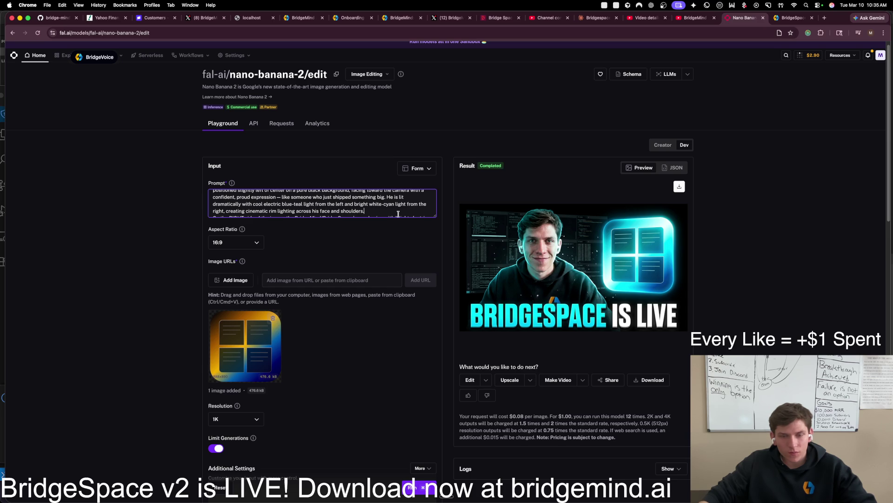
{"action": "type", "text": " MAke sure t"}
{"action": "type", "text": "hat the"}
{"action": "type", "text": " bridgesp"}
{"action": "type", "text": "a"}
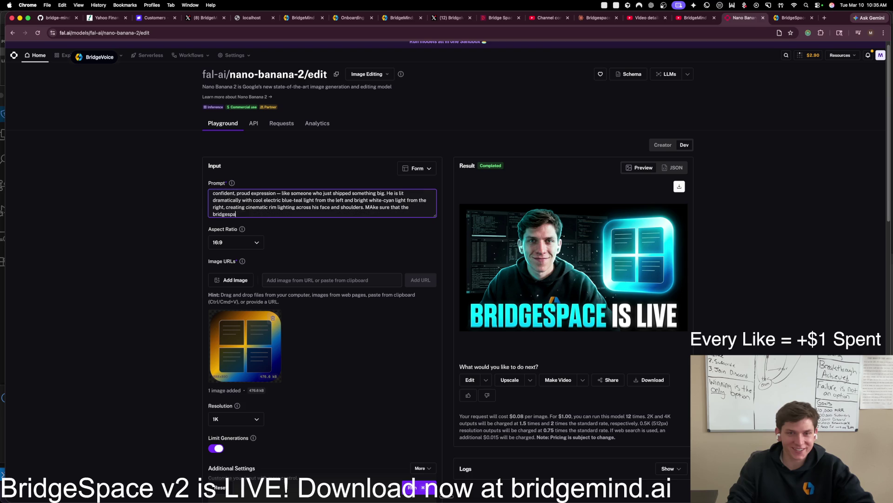
{"action": "type", "text": "ce logo remains consistent"}
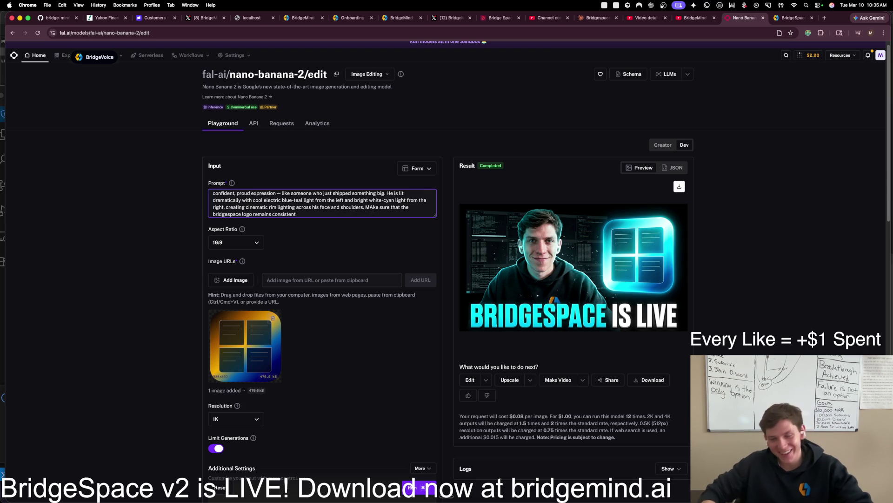
{"action": "type", "text": " with its coloring and styling."}
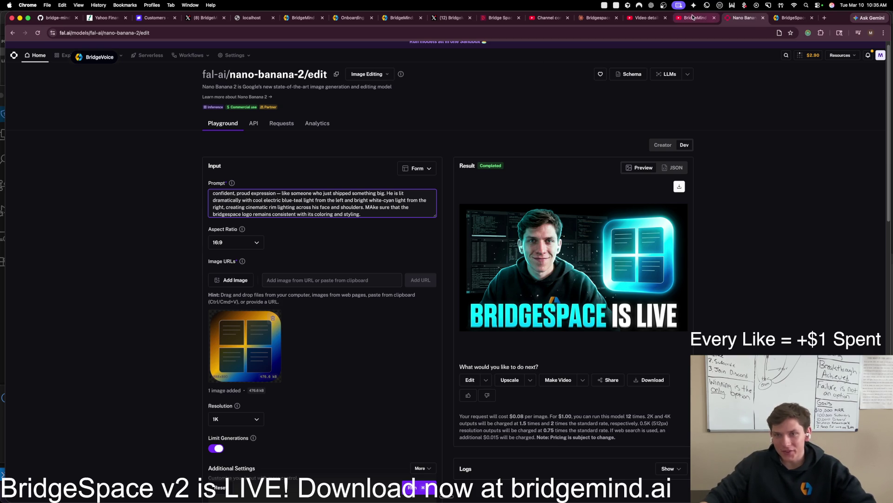
{"action": "left_click", "coordinate": [695, 36]}
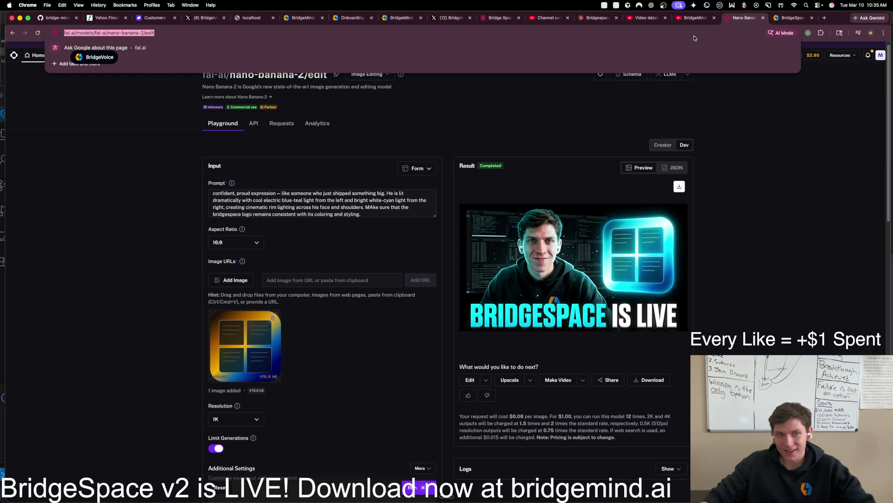
Step: Screenshot the GPT 5.4 VS Opus 4.6 thumbnail from the dashboard and add it as a second reference image
{"action": "left_click", "coordinate": [823, 20]}
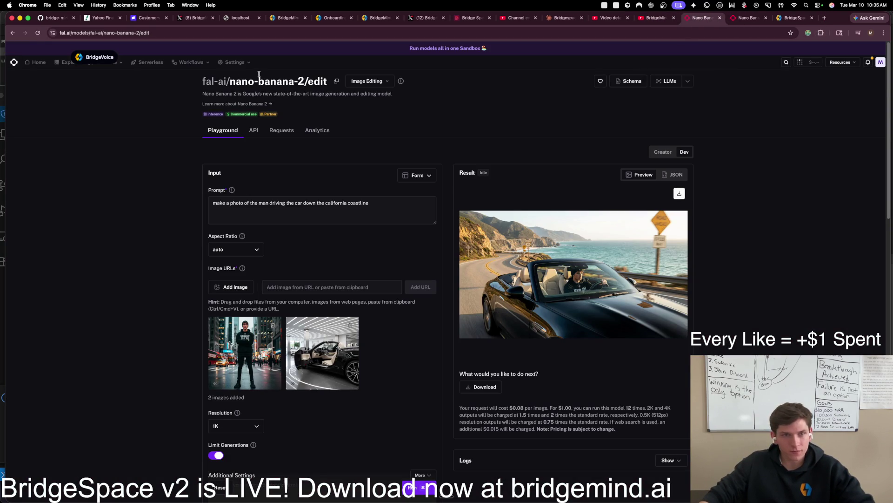
{"action": "left_click", "coordinate": [14, 63]}
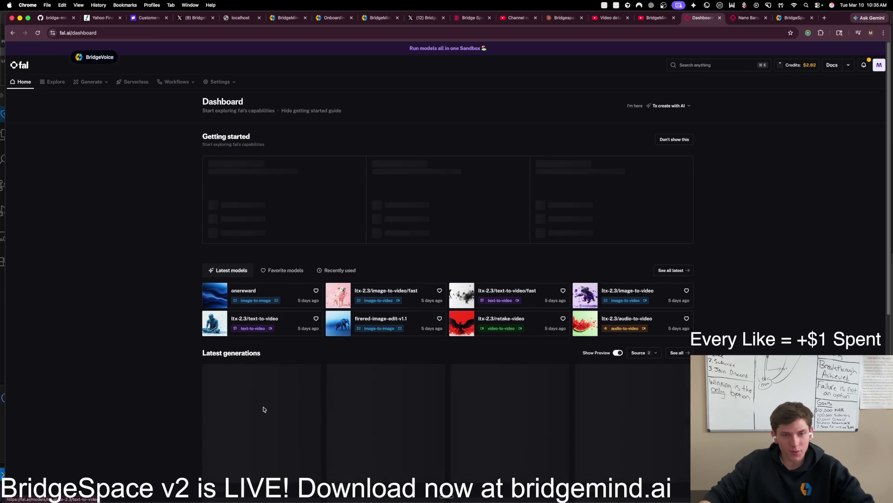
{"action": "left_click", "coordinate": [372, 421]}
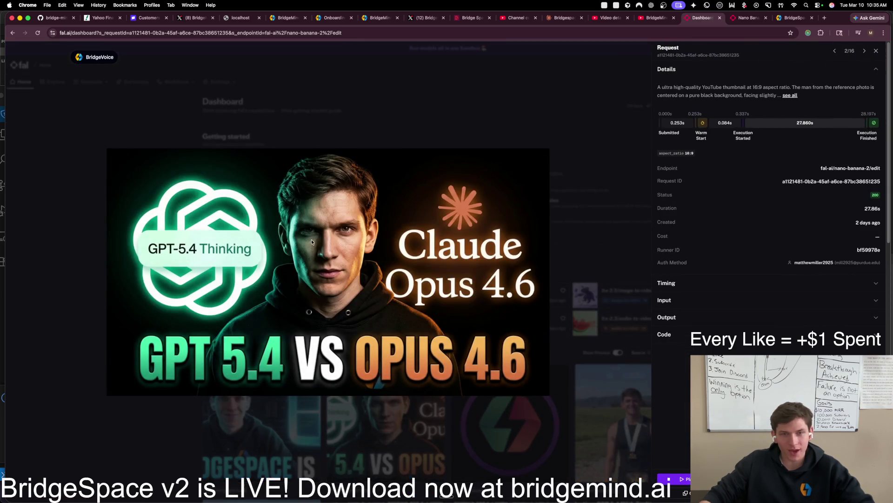
{"action": "key", "text": "super+shift+4"}
{"action": "left_click_drag", "start_coordinate": [193, 148], "coordinate": [452, 388]}
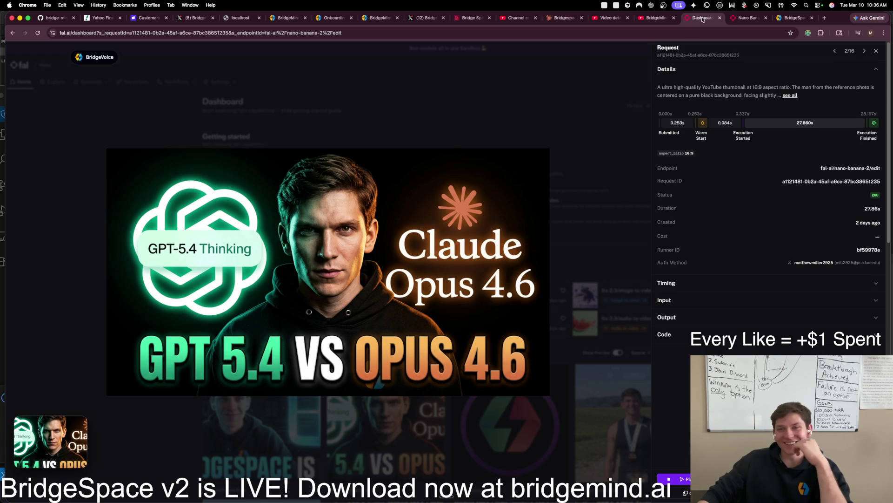
{"action": "left_click", "coordinate": [745, 17]}
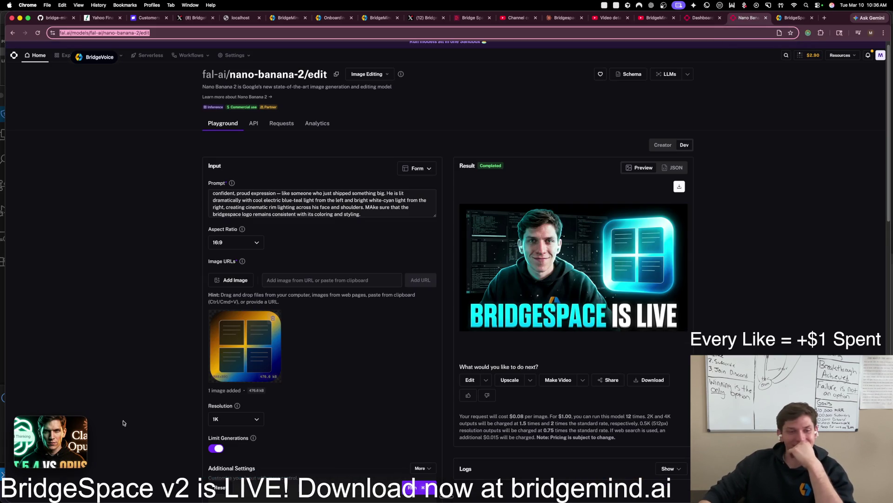
{"action": "mouse_move", "coordinate": [241, 338]}
{"action": "left_mouse_down"}
{"action": "mouse_move", "coordinate": [351, 335]}
{"action": "mouse_move", "coordinate": [369, 326]}
{"action": "left_mouse_up"}
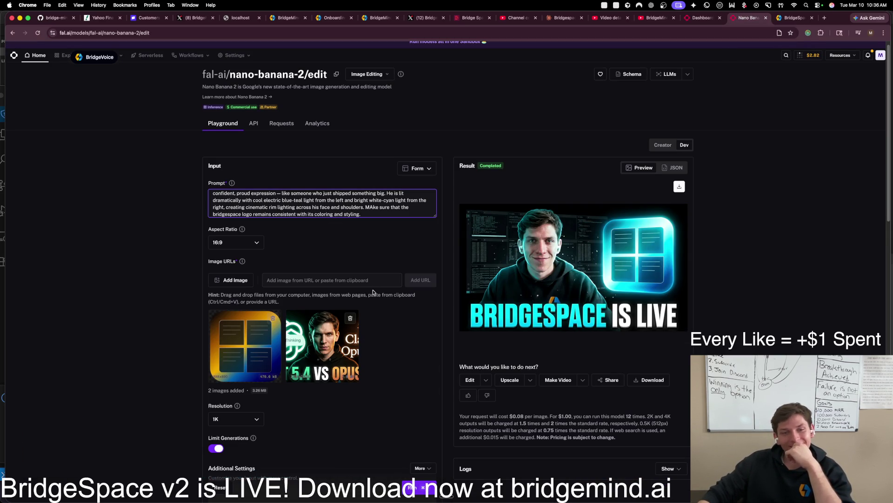
Step: Regenerate the thumbnail, inspect the new result enlarged, then switch to the Claude chat's reply box
{"action": "left_click", "coordinate": [430, 487]}
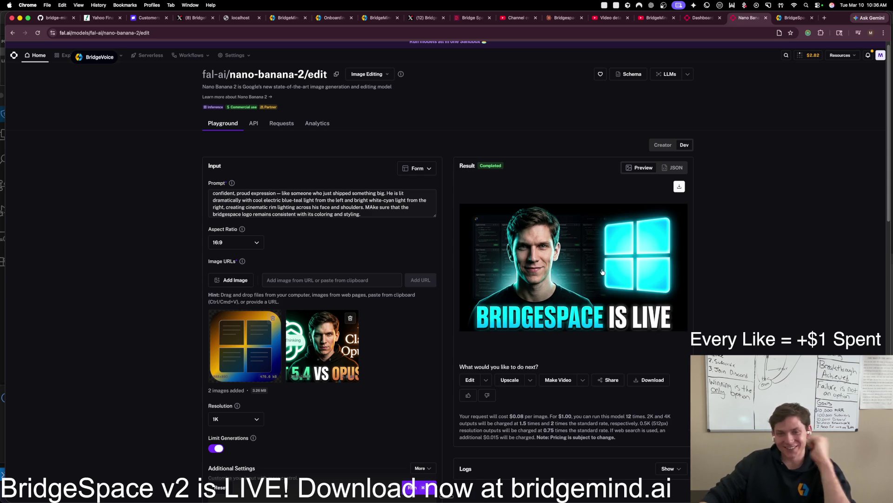
{"action": "left_click", "coordinate": [402, 211]}
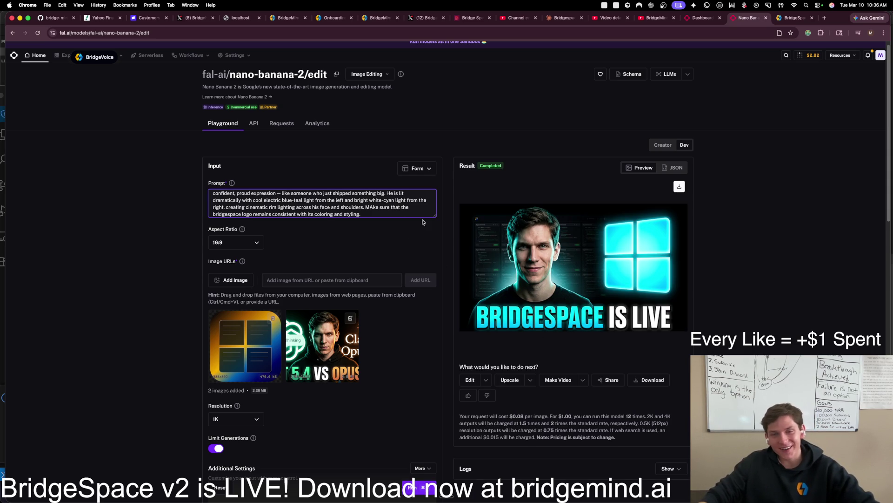
{"action": "left_click", "coordinate": [562, 257]}
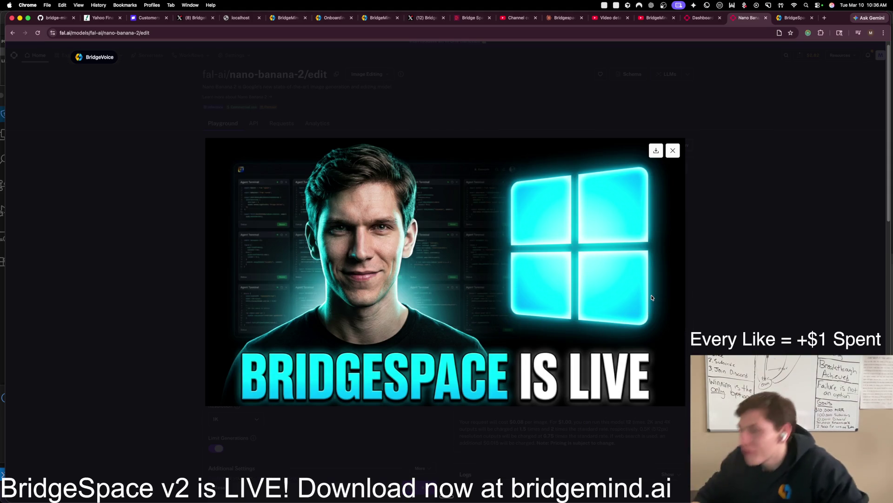
{"action": "left_click", "coordinate": [732, 306]}
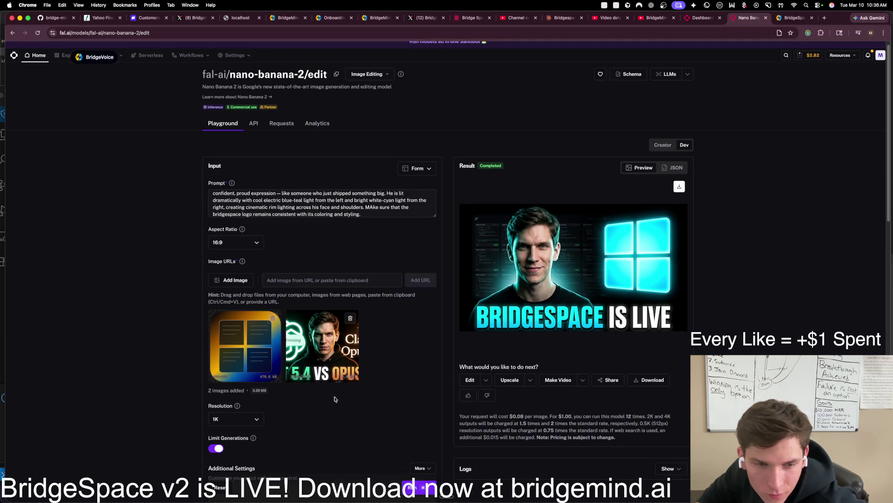
{"action": "left_click", "coordinate": [343, 207]}
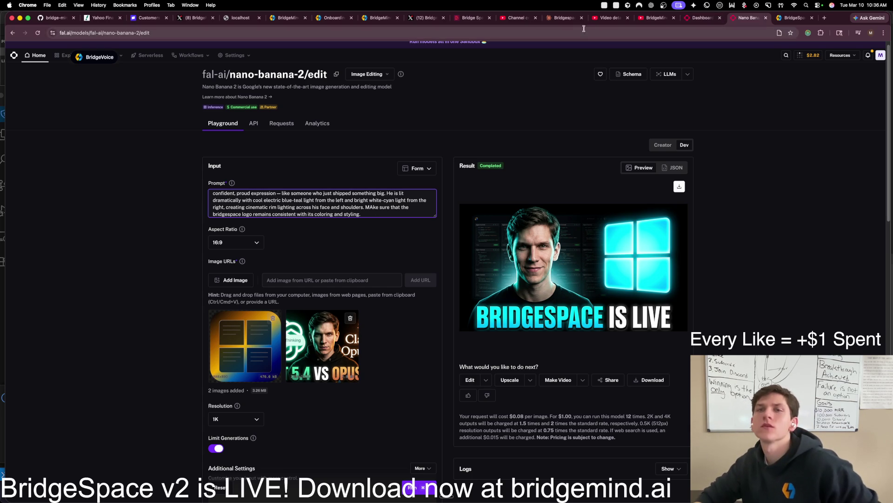
{"action": "left_click", "coordinate": [563, 17]}
{"action": "left_click", "coordinate": [429, 428]}
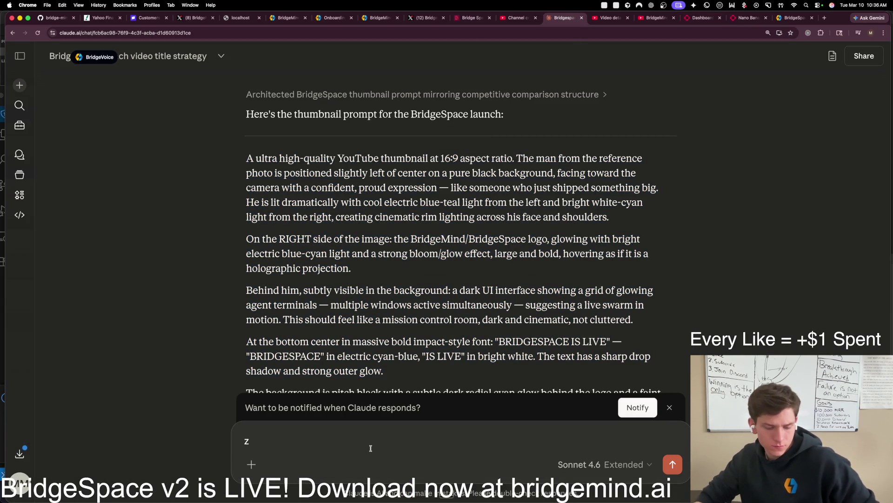
Step: Send Claude a dictated request to rewrite the prompt around the uploaded photo and logo reference images
{"action": "key", "text": "BackSpace"}
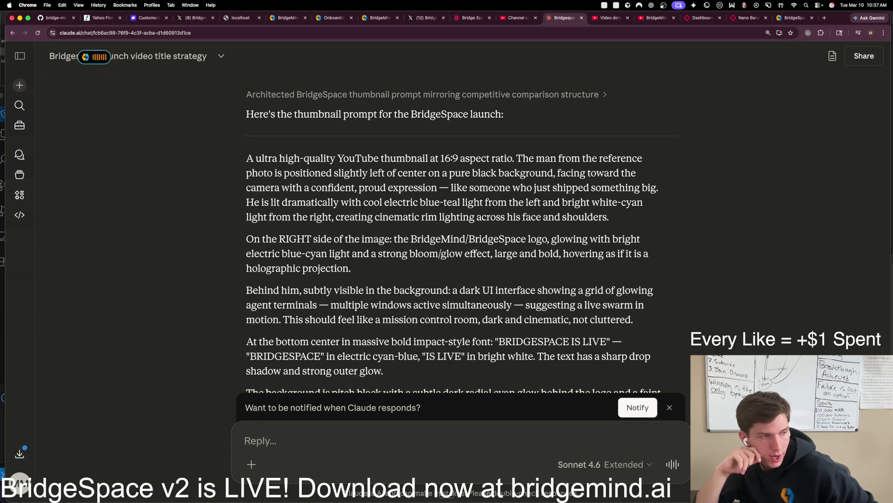
{"action": "type", "text": "Let's try that again, rewrite it. Make sure that the, I am uploading a reference image for what I look like and a reference image for what the bridge space logo is. Make sure that you reference those images that I'm providing as reference to make sure that they remain consistent and not too much changes about what the logo of bridge space looks like and what I look like as a person."}
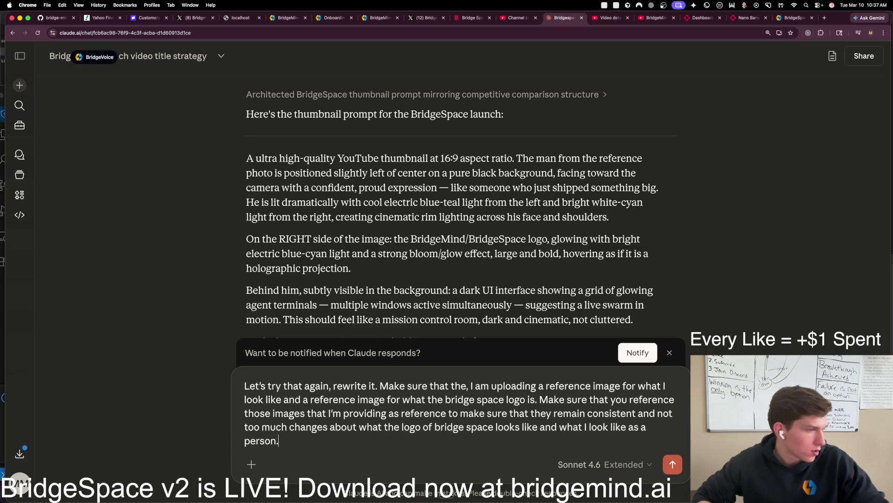
{"action": "key", "text": "Return"}
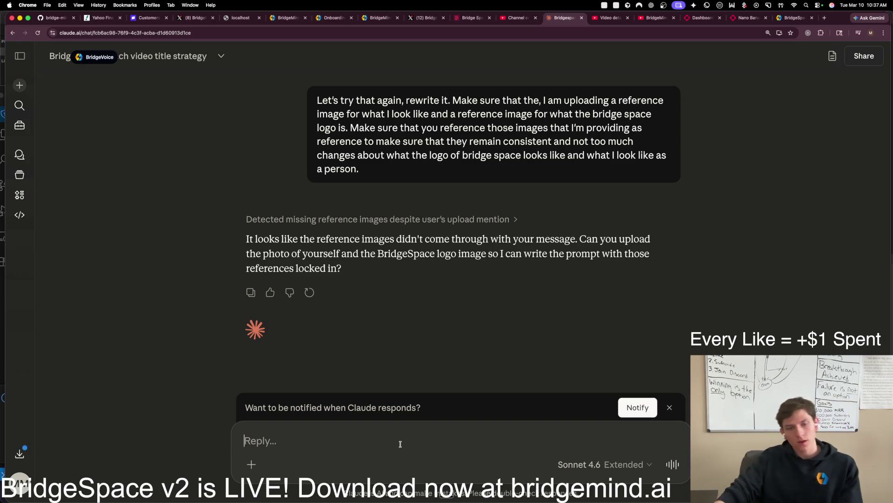
Step: Dictate a clarification that reference images are supplied separately, then select Claude's rewritten prompt
{"action": "key", "text": "alt+space"}
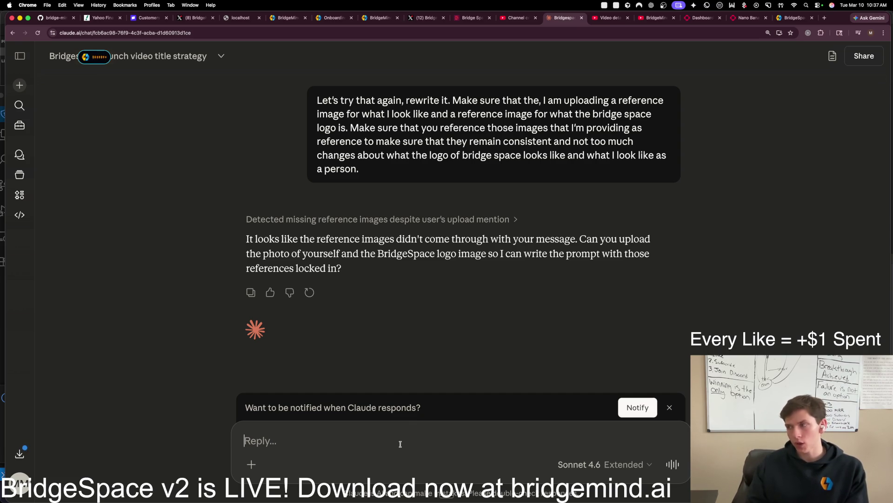
{"action": "key", "text": "alt+space"}
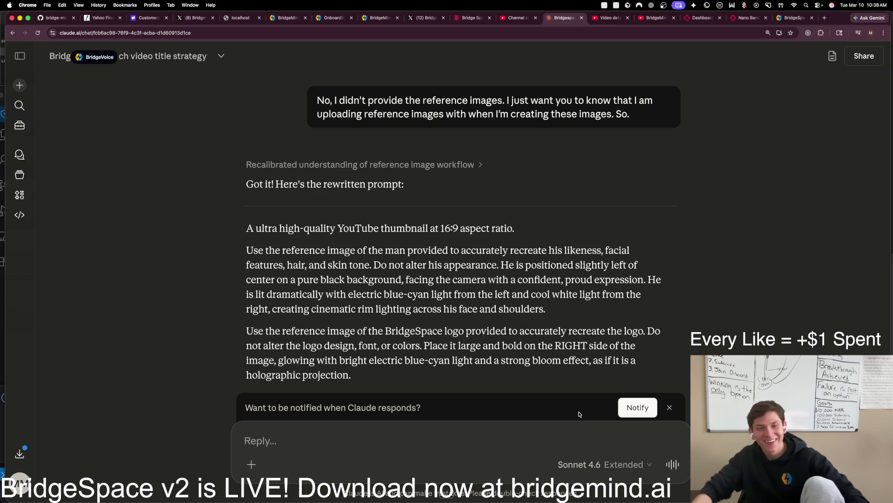
{"action": "scroll", "coordinate": [485, 294], "scroll_direction": "down", "scroll_amount": 4}
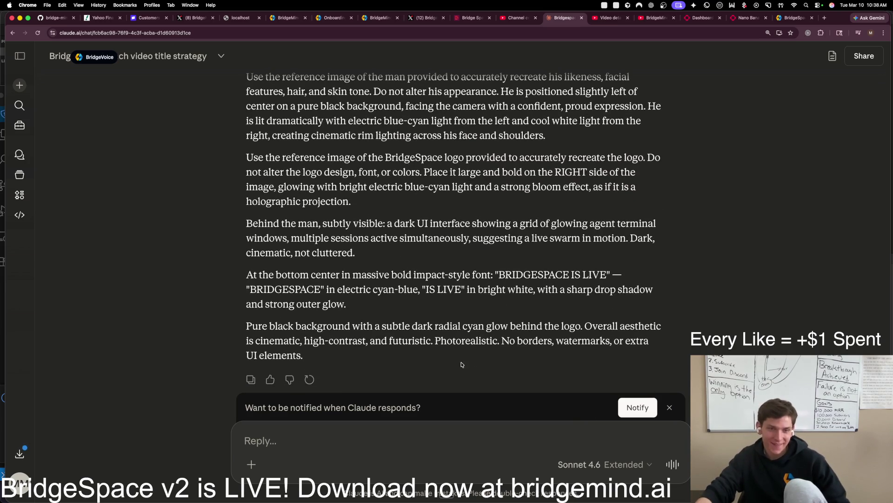
{"action": "mouse_move", "coordinate": [325, 364]}
{"action": "left_mouse_down"}
{"action": "mouse_move", "coordinate": [261, 233]}
{"action": "mouse_move", "coordinate": [313, 201]}
{"action": "mouse_move", "coordinate": [237, 155]}
{"action": "left_mouse_up"}
{"action": "scroll", "coordinate": [313, 201], "scroll_direction": "up", "scroll_amount": 2}
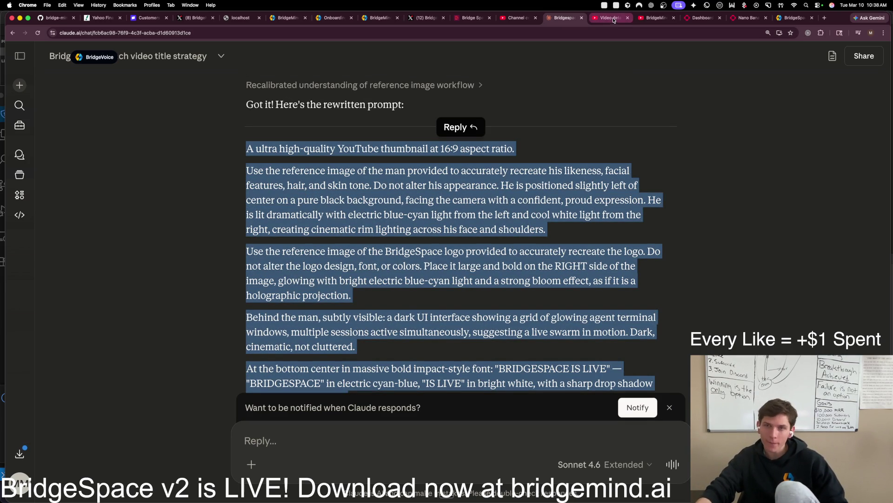
Step: Replace the Nano Banana 2 prompt with Claude's rewritten reference-image prompt
{"action": "left_click", "coordinate": [745, 20]}
{"action": "key", "text": "super+a"}
{"action": "key", "text": "super+v"}
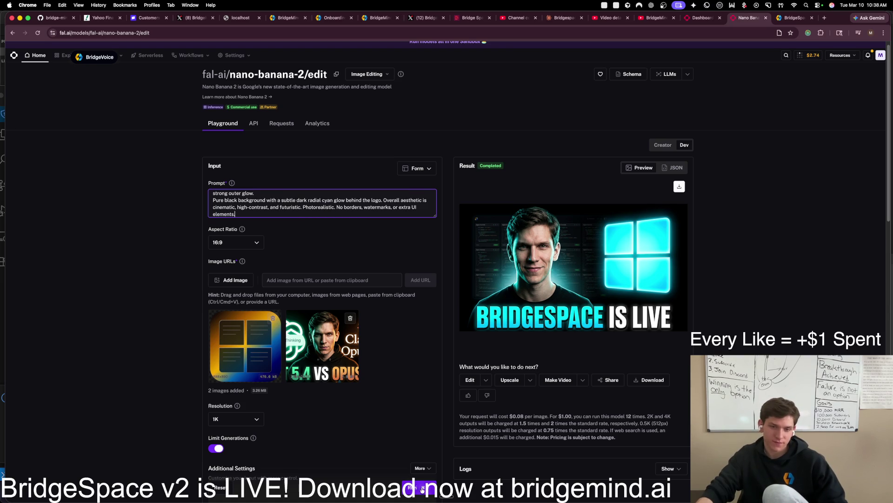
Step: Generate from the rewritten prompt and view the resulting BRIDGESPACE IS LIVE thumbnail enlarged
{"action": "left_click", "coordinate": [420, 487]}
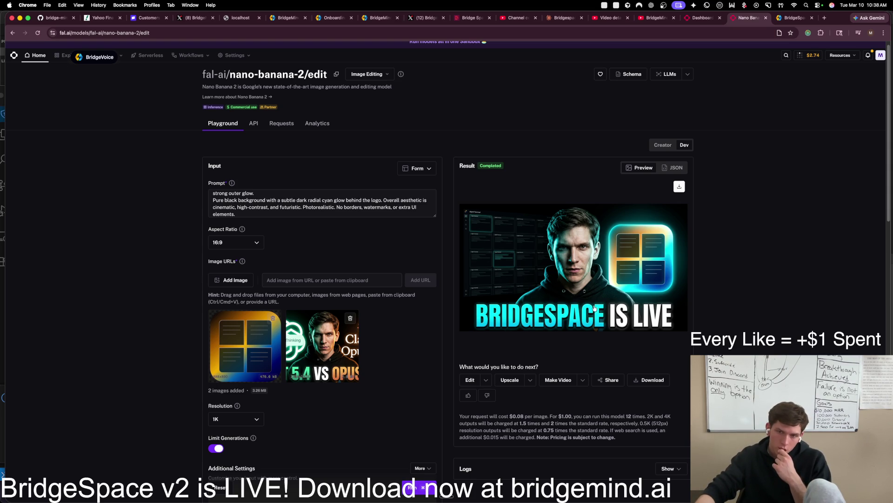
{"action": "left_click", "coordinate": [598, 280]}
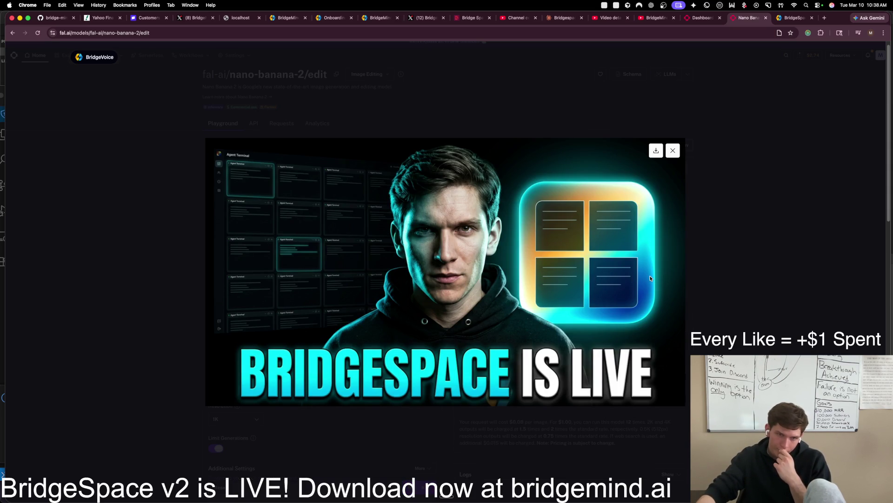
Step: Download the new thumbnail, remove the GPT 5.4 vs Opus reference image, and clear the prompt
{"action": "left_click", "coordinate": [657, 151]}
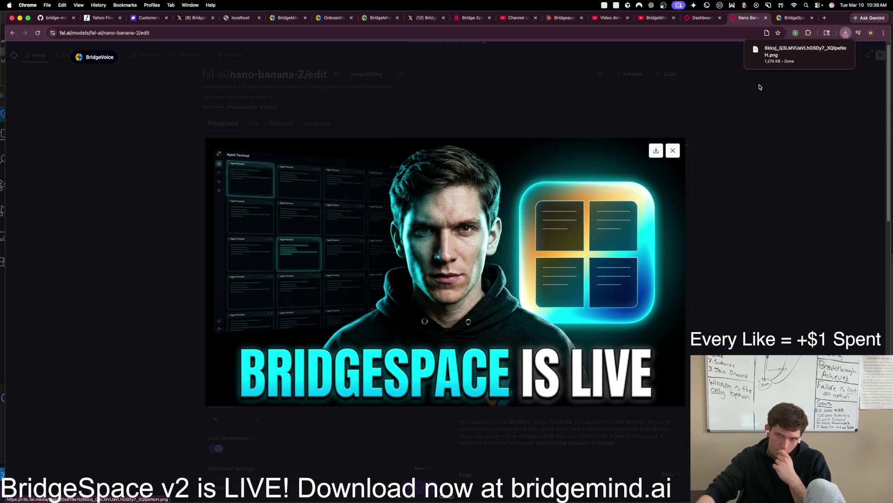
{"action": "left_click", "coordinate": [708, 144]}
{"action": "left_click", "coordinate": [351, 318]}
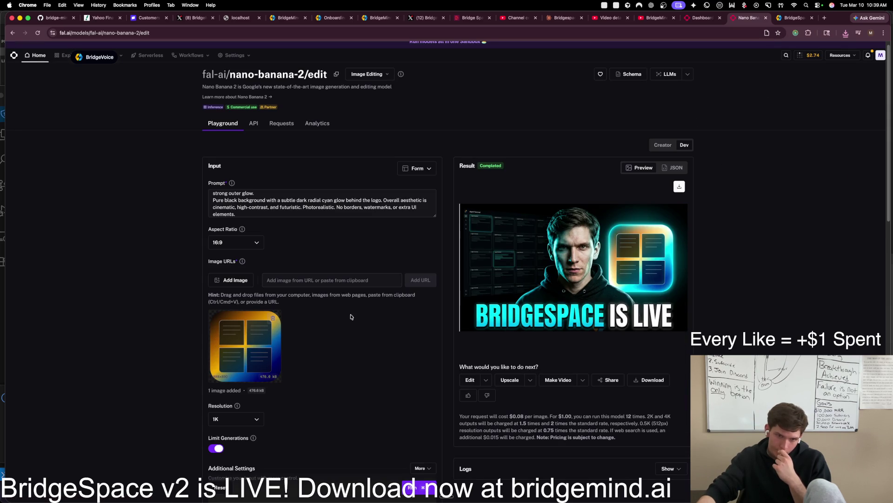
{"action": "left_click", "coordinate": [377, 205]}
{"action": "key", "text": "super+a"}
{"action": "key", "text": "BackSpace"}
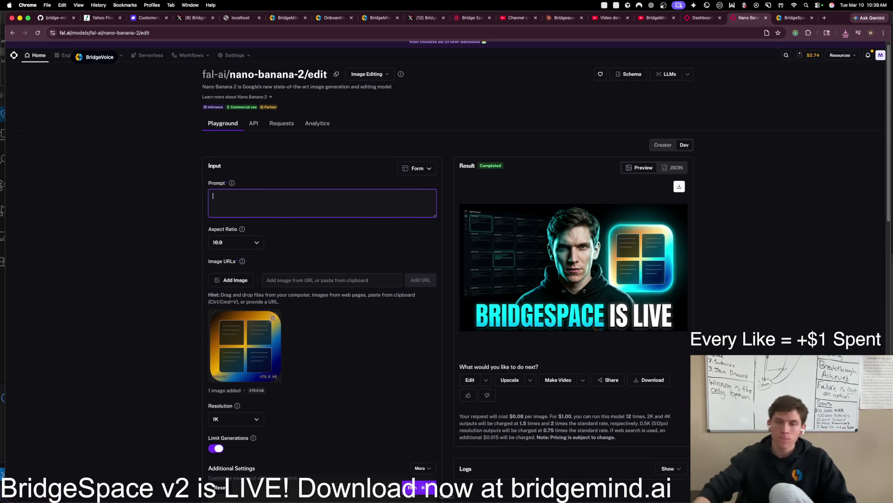
Step: Add the downloaded thumbnail PNG as a reference image and begin a prompt to update its logo
{"action": "left_click", "coordinate": [846, 33]}
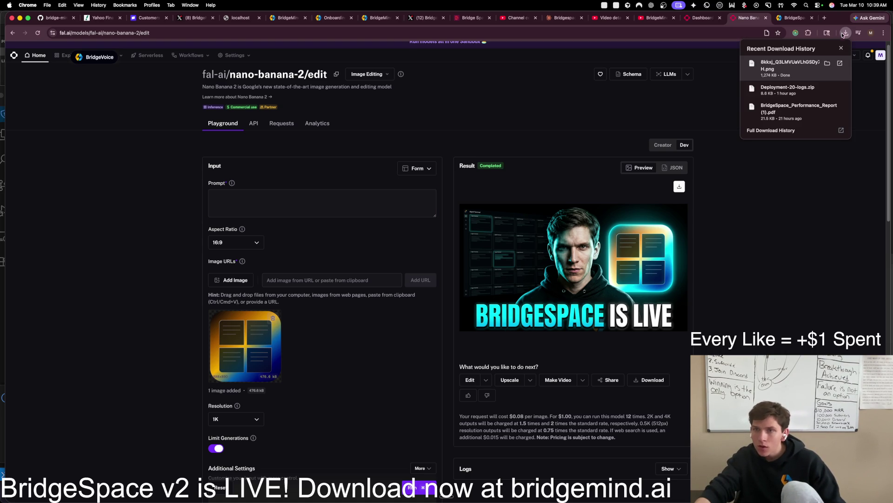
{"action": "mouse_move", "coordinate": [791, 65]}
{"action": "left_mouse_down"}
{"action": "mouse_move", "coordinate": [279, 216]}
{"action": "mouse_move", "coordinate": [283, 238]}
{"action": "left_mouse_up"}
{"action": "left_click", "coordinate": [305, 205]}
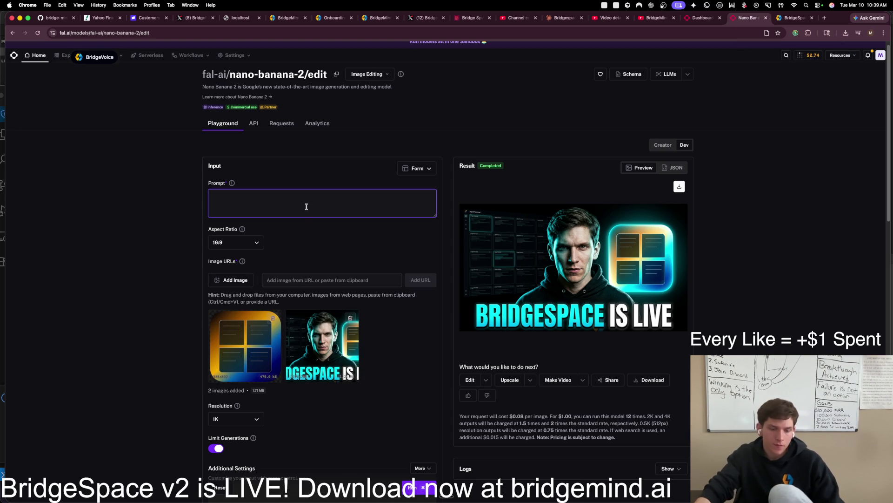
{"action": "type", "text": "update the thum"}
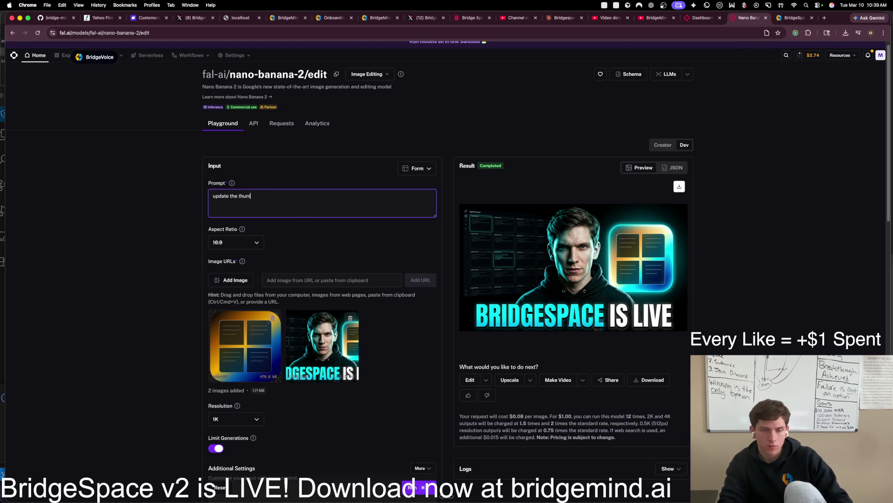
{"action": "type", "text": "bnail to"}
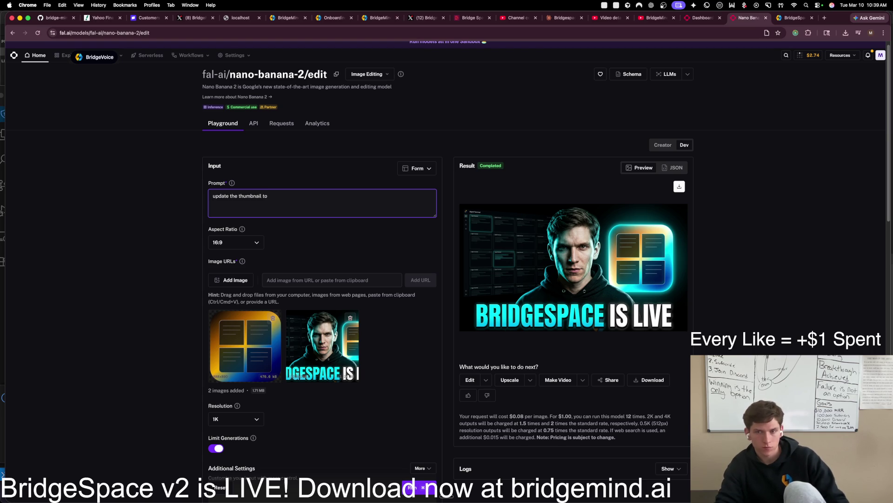
{"action": "type", "text": " make the "}
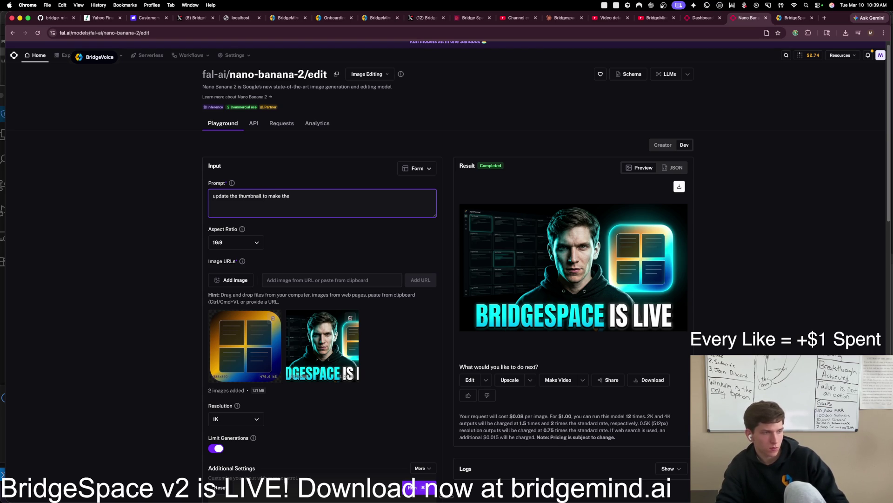
{"action": "type", "text": "bridges"}
{"action": "type", "text": " the"}
{"action": "type", "text": " exact logo and"}
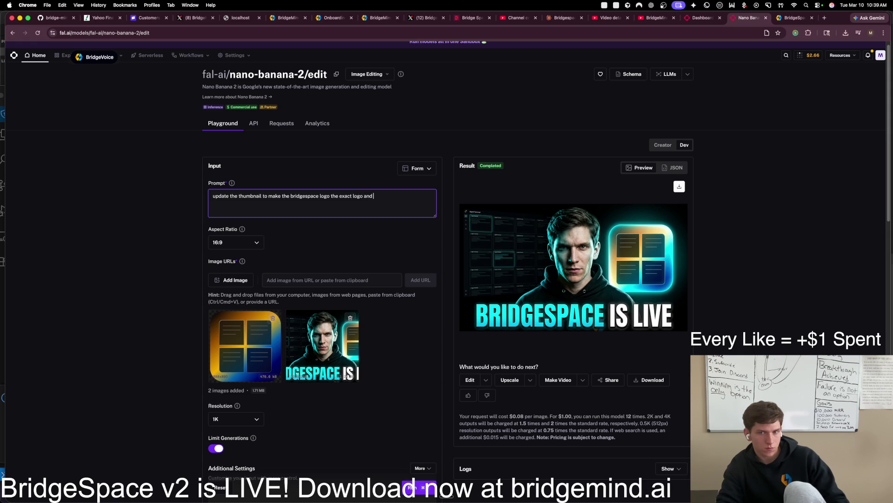
{"action": "type", "text": " not have this"}
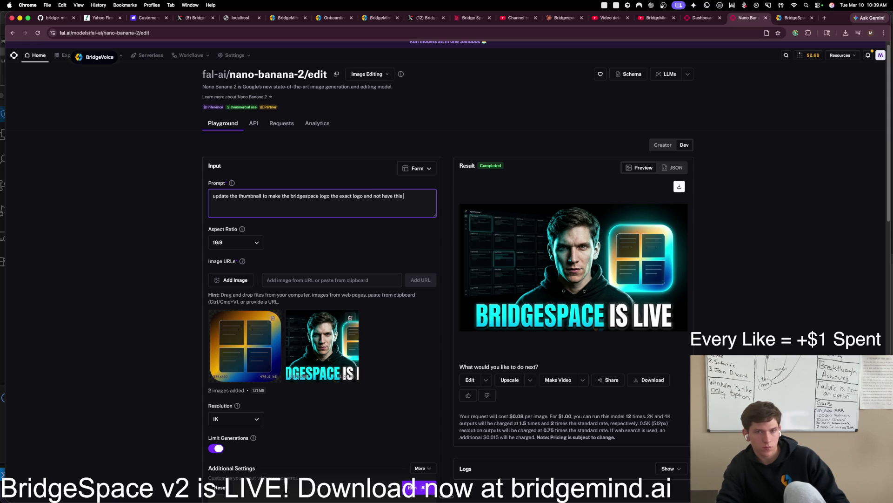
{"action": "type", "text": " weird blue teel effect"}
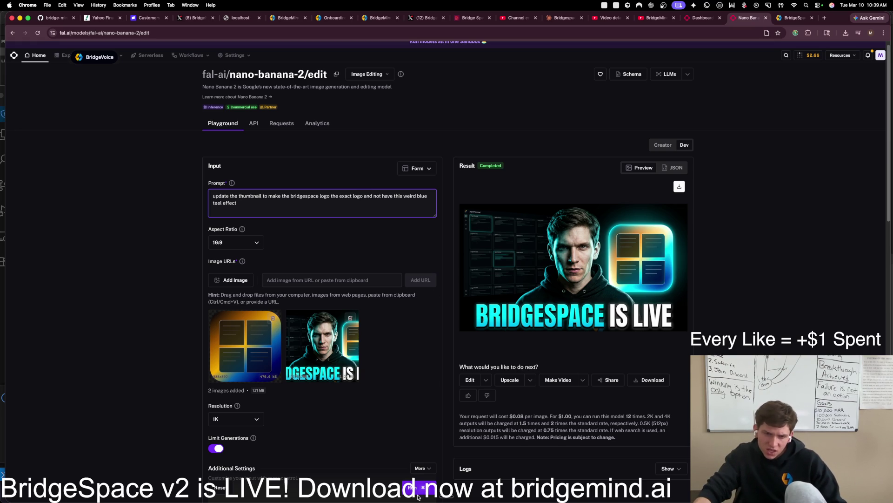
Step: Generate the edited thumbnail, download it, and view the gold-and-blue BridgeSpace logo result enlarged
{"action": "left_click", "coordinate": [430, 487]}
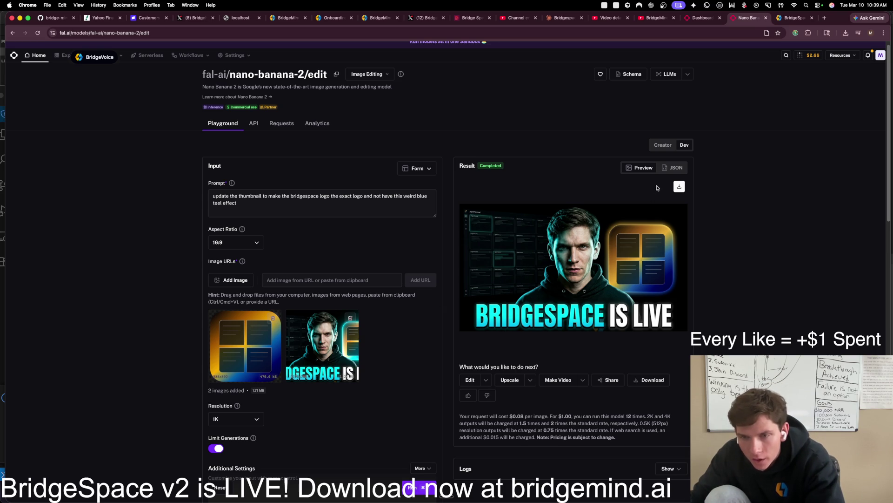
{"action": "left_click", "coordinate": [680, 187]}
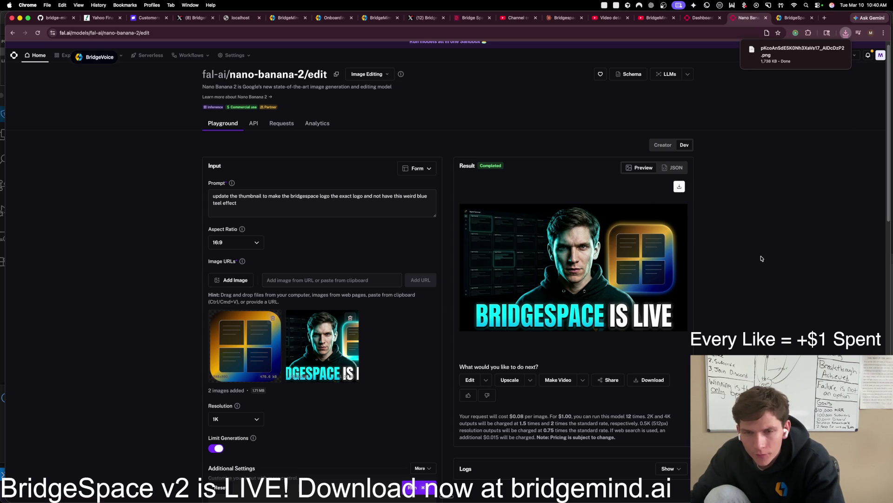
{"action": "left_click", "coordinate": [624, 258]}
{"action": "left_click", "coordinate": [708, 255]}
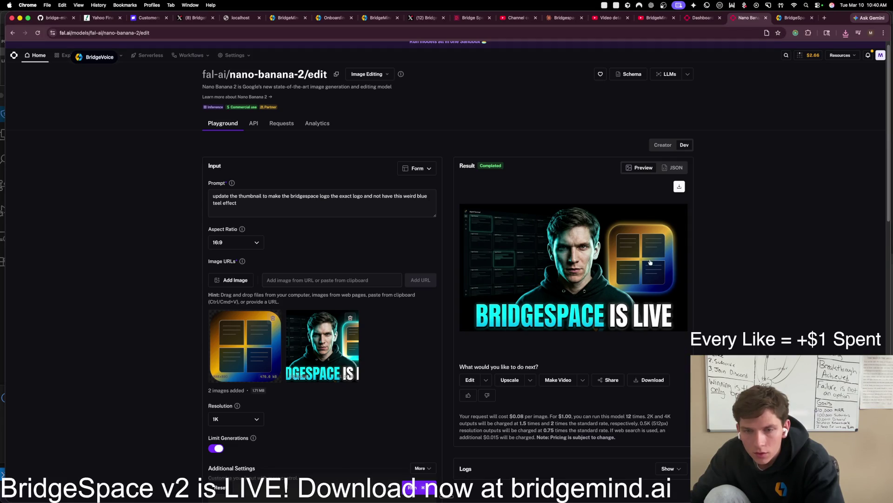
{"action": "left_click", "coordinate": [627, 267]}
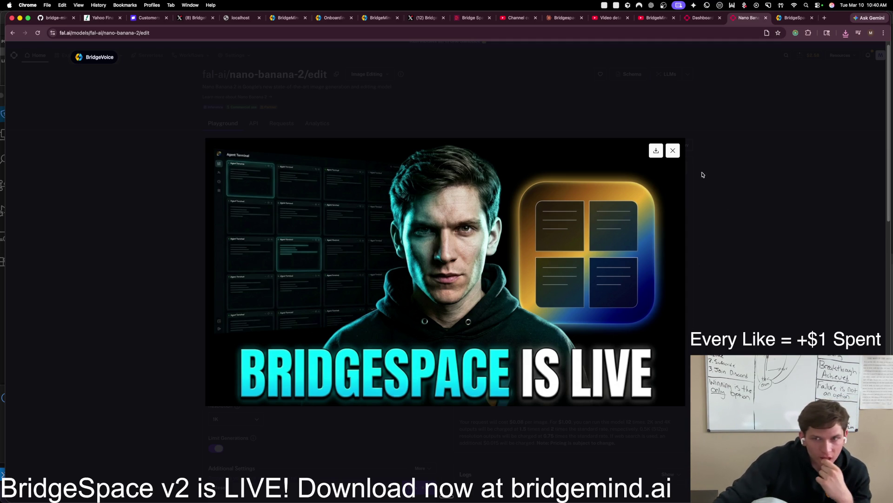
Step: Download the result, clear the prompt, and swap both reference images for the downloaded thumbnail
{"action": "left_click", "coordinate": [673, 150]}
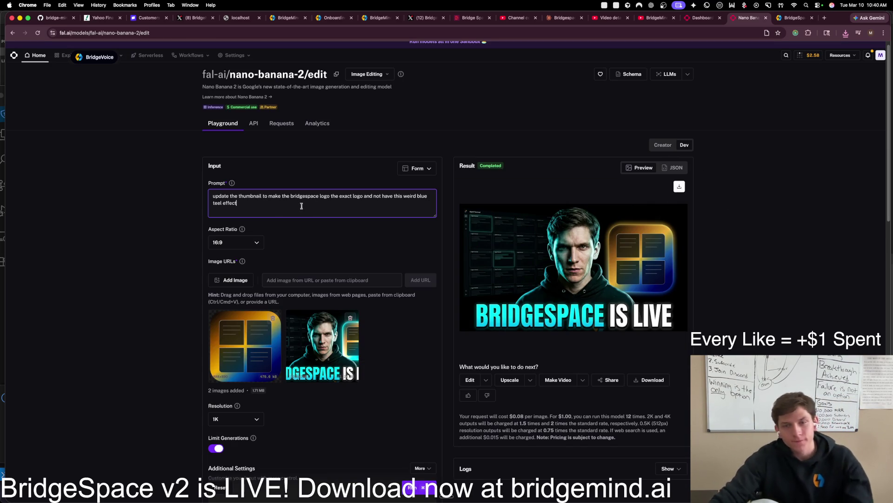
{"action": "left_click", "coordinate": [684, 188]}
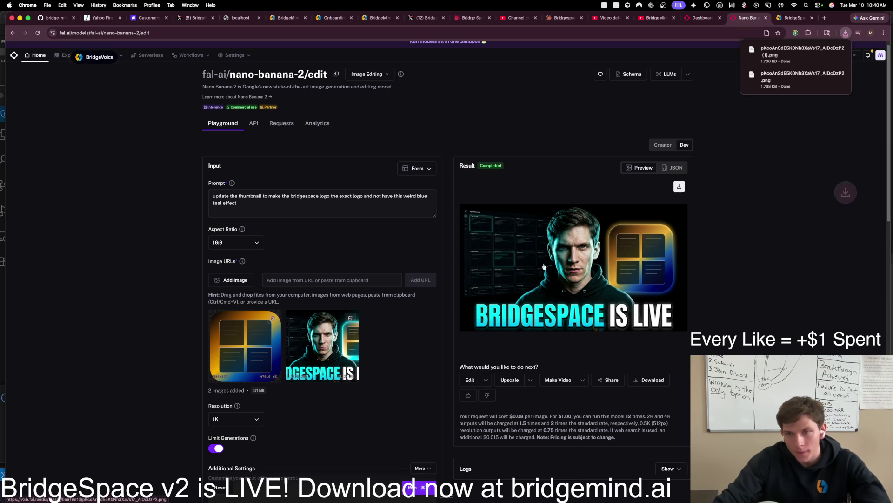
{"action": "left_click", "coordinate": [273, 318]}
{"action": "left_click", "coordinate": [273, 318]}
{"action": "left_click", "coordinate": [294, 204]}
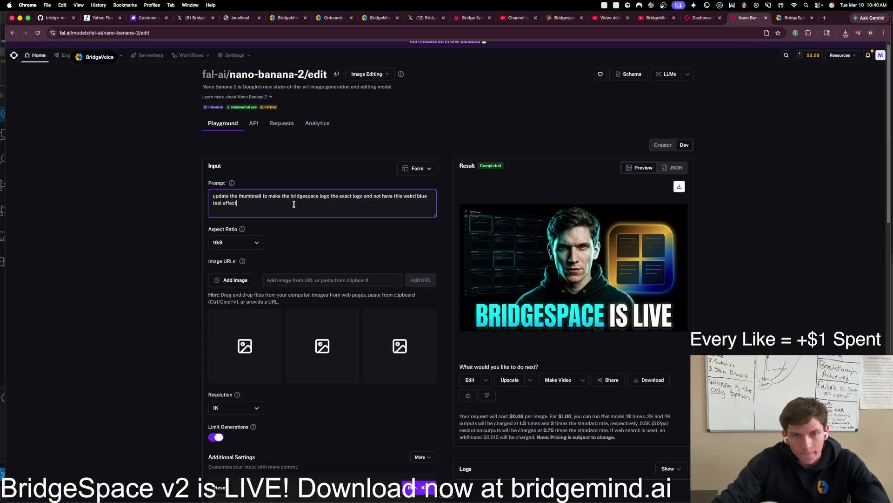
{"action": "key", "text": "super+a"}
{"action": "key", "text": "BackSpace"}
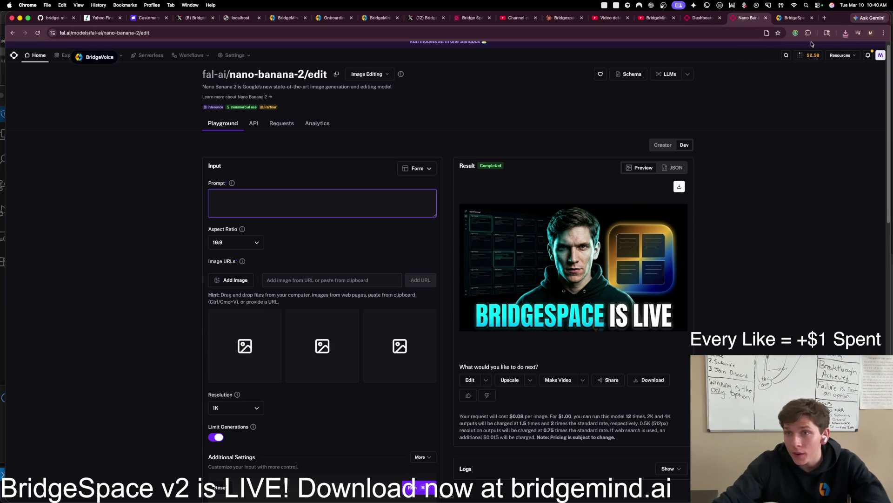
{"action": "left_click", "coordinate": [846, 33]}
{"action": "mouse_move", "coordinate": [786, 63]}
{"action": "left_mouse_down"}
{"action": "mouse_move", "coordinate": [289, 329]}
{"action": "mouse_move", "coordinate": [286, 321]}
{"action": "left_mouse_up"}
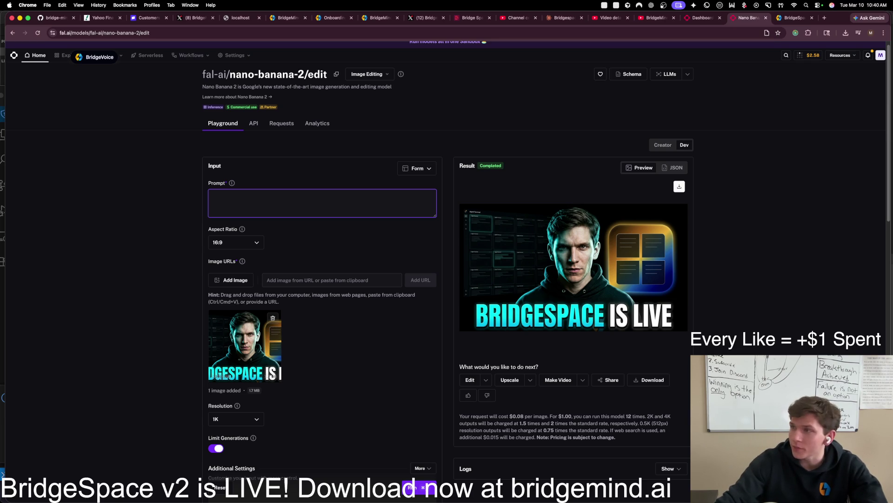
Step: Generate a version with the word bridgespace in the brand's gold-to-blue gradient, then open the download in Preview
{"action": "key", "text": "cmd+tab"}
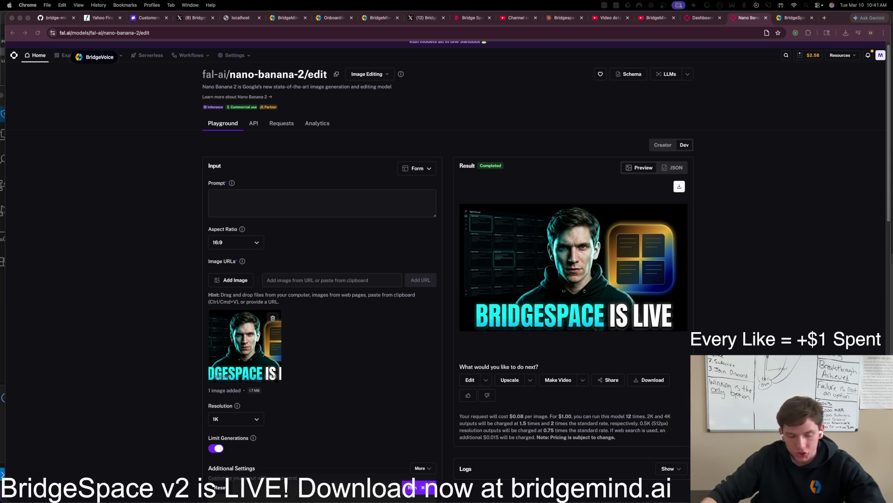
{"action": "left_click", "coordinate": [258, 205]}
{"action": "type", "text": "It would be cool if the word bridgespace had the gold to blue gradient like the branding"}
{"action": "left_click", "coordinate": [411, 488]}
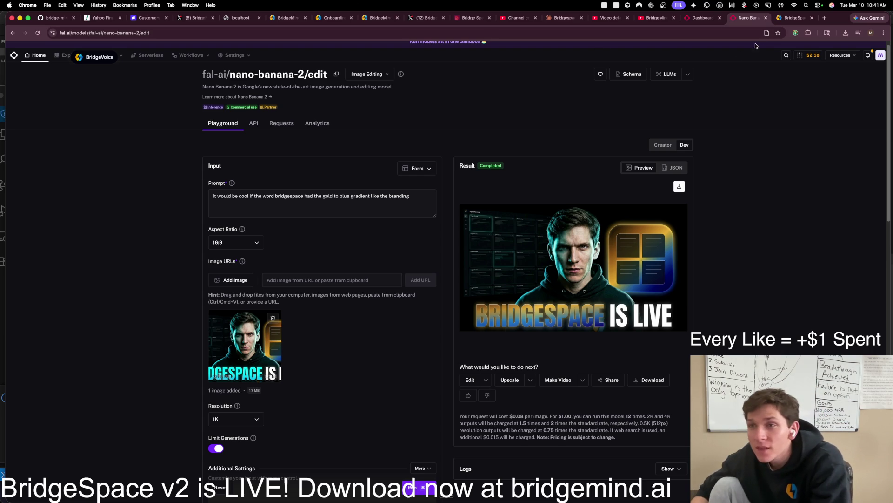
{"action": "left_click", "coordinate": [846, 32]}
{"action": "left_click", "coordinate": [795, 104]}
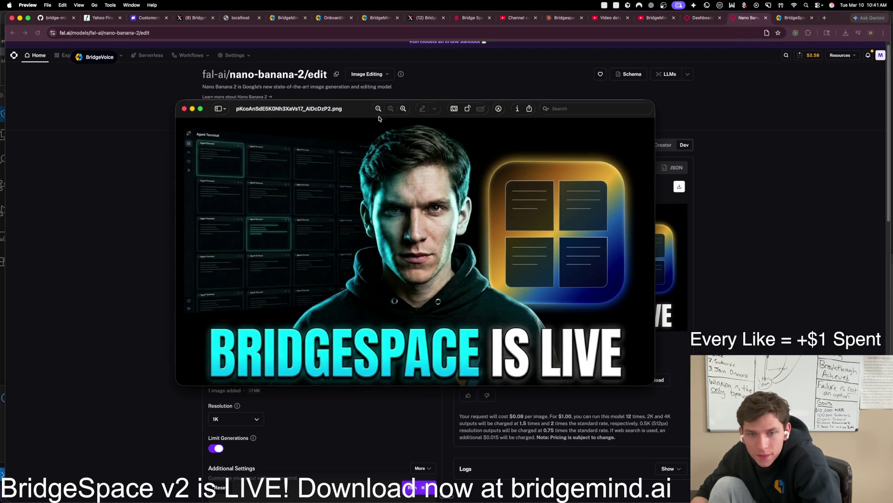
Step: Close the downloaded thumbnail in Preview and return to the Claude chat
{"action": "scroll", "coordinate": [773, 133], "scroll_direction": "down", "scroll_amount": 1}
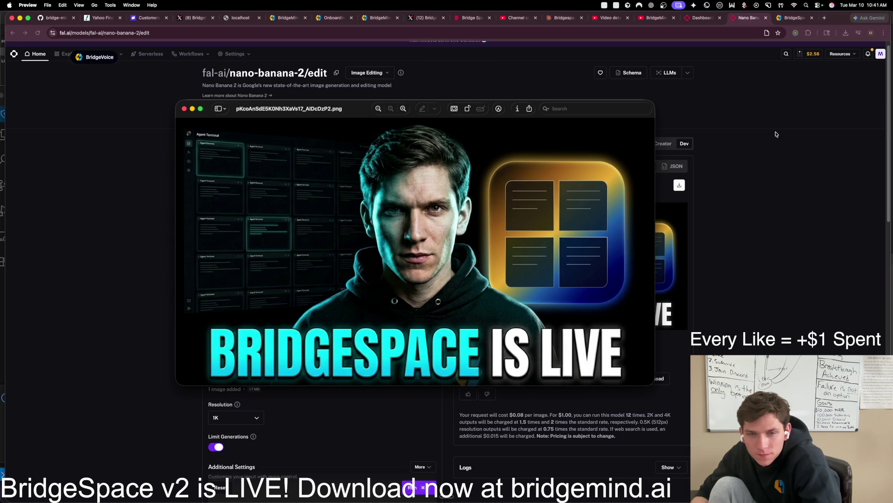
{"action": "left_click", "coordinate": [776, 134]}
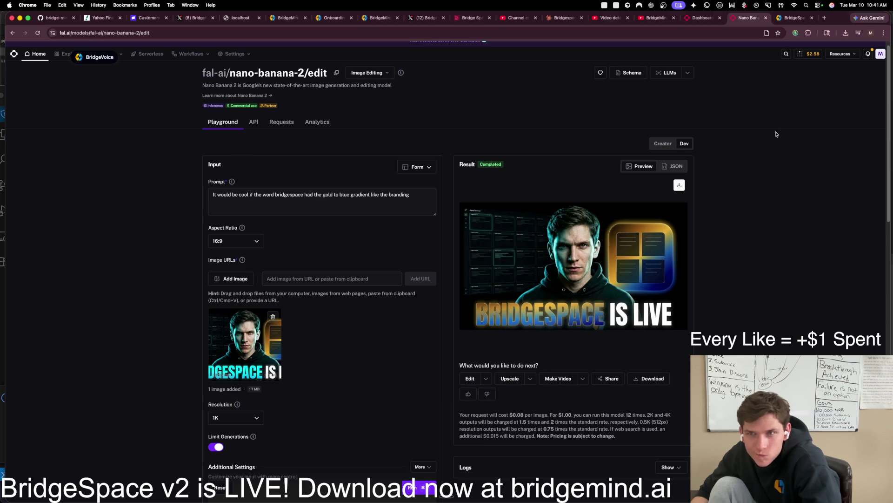
{"action": "left_click", "coordinate": [562, 21]}
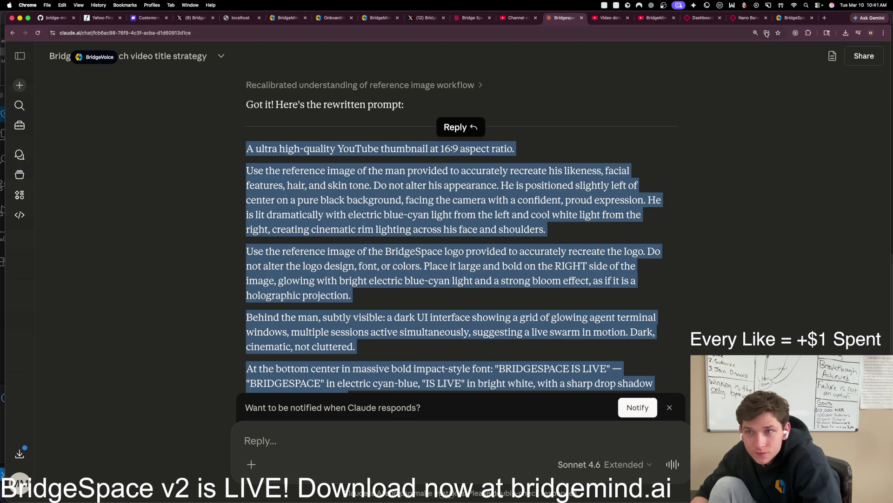
Step: Send Claude the thumbnail asking 'what are your thoughts, any ideas for improvements?', then open the YouTube details
{"action": "left_click", "coordinate": [846, 33]}
{"action": "left_click_drag", "start_coordinate": [787, 91], "coordinate": [518, 305]}
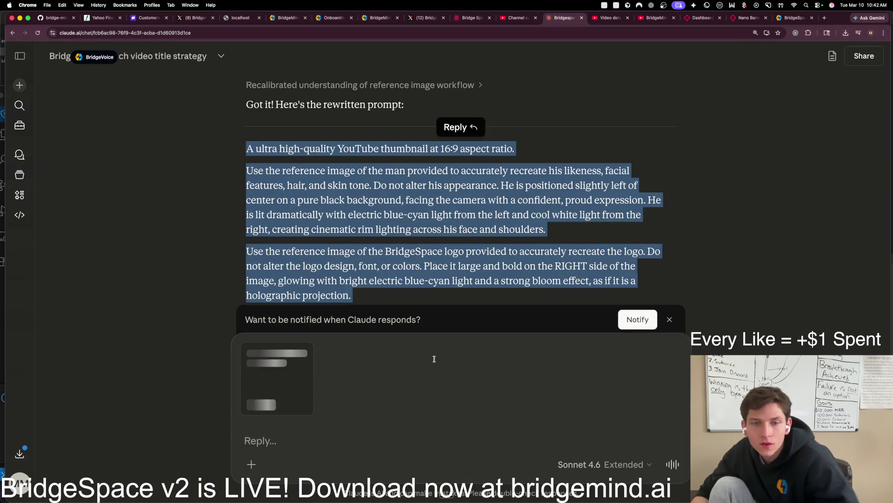
{"action": "type", "text": "here is the"}
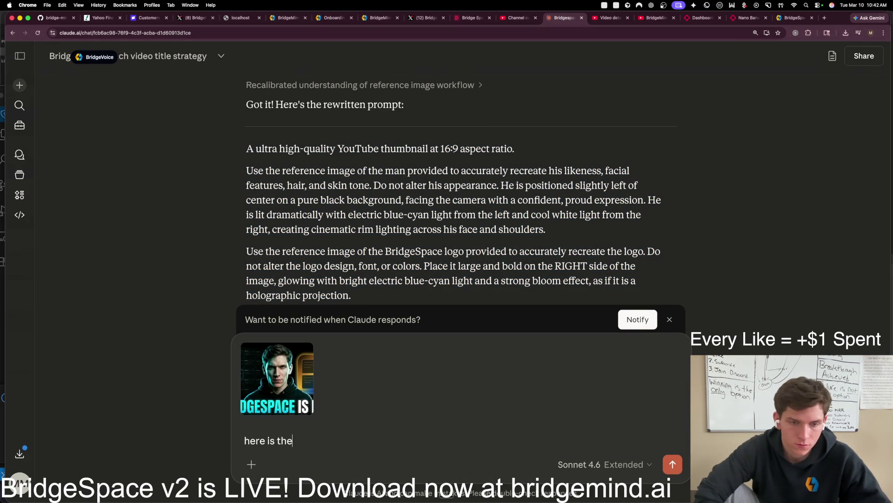
{"action": "type", "text": " thumbnail ,what "}
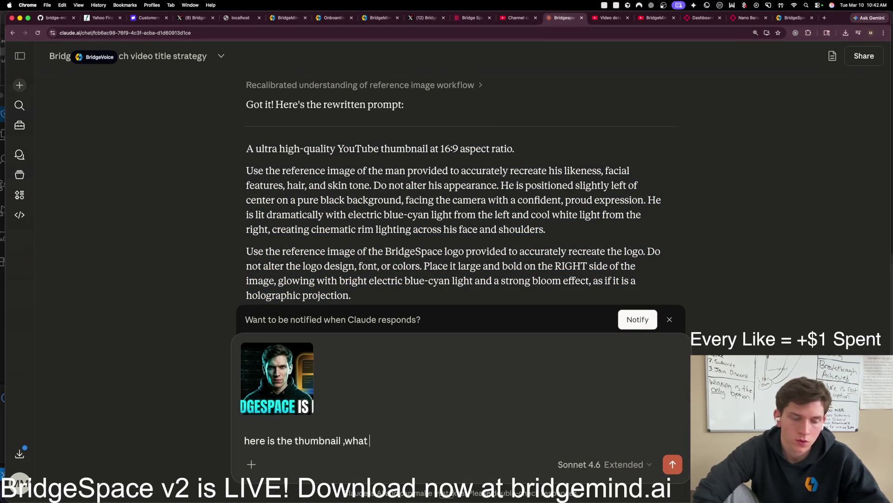
{"action": "type", "text": "are your thoughts. any"}
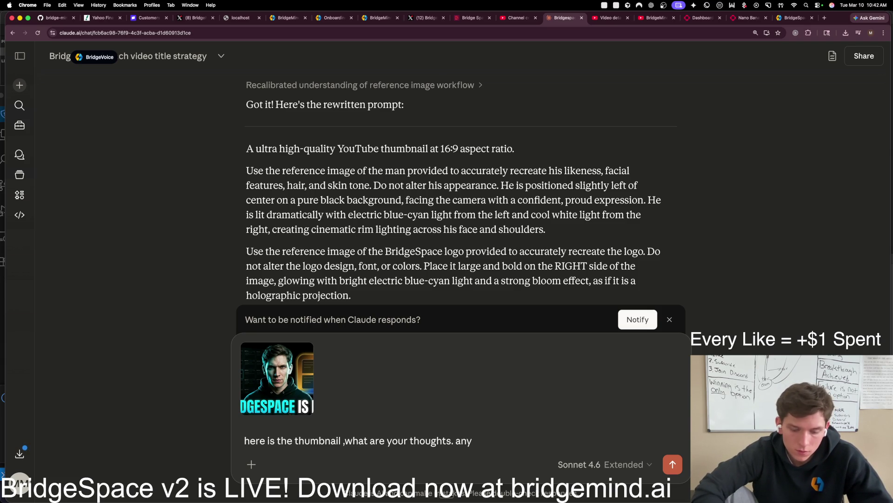
{"action": "type", "text": "ideas for imrp"}
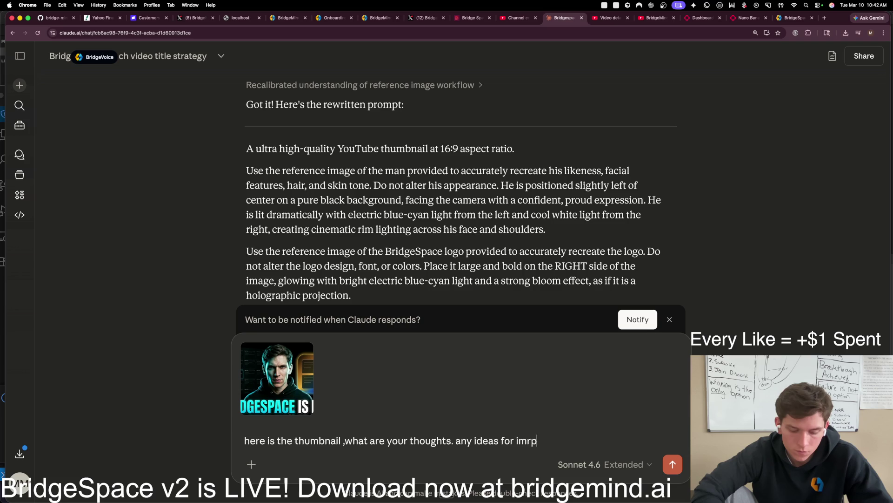
{"action": "key", "text": "BackSpace"}
{"action": "type", "text": "provements?"}
{"action": "key", "text": "Return"}
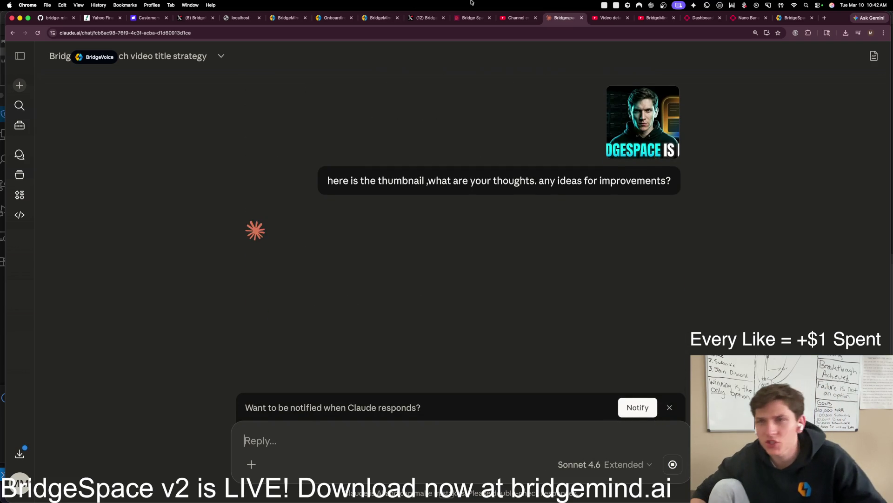
{"action": "left_click", "coordinate": [597, 19]}
{"action": "left_click", "coordinate": [523, 19]}
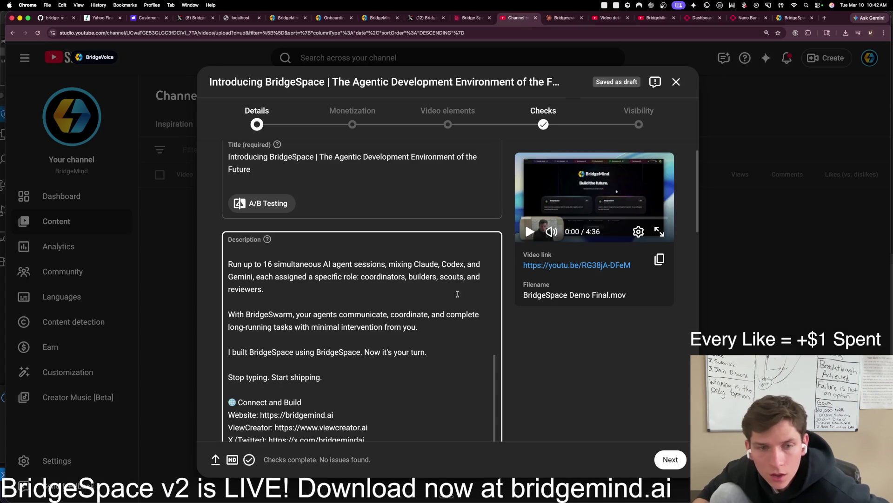
Step: Upload the downloaded BRIDGESPACE IS LIVE PNG as the video's custom thumbnail, then return to Claude
{"action": "key", "text": "super+z"}
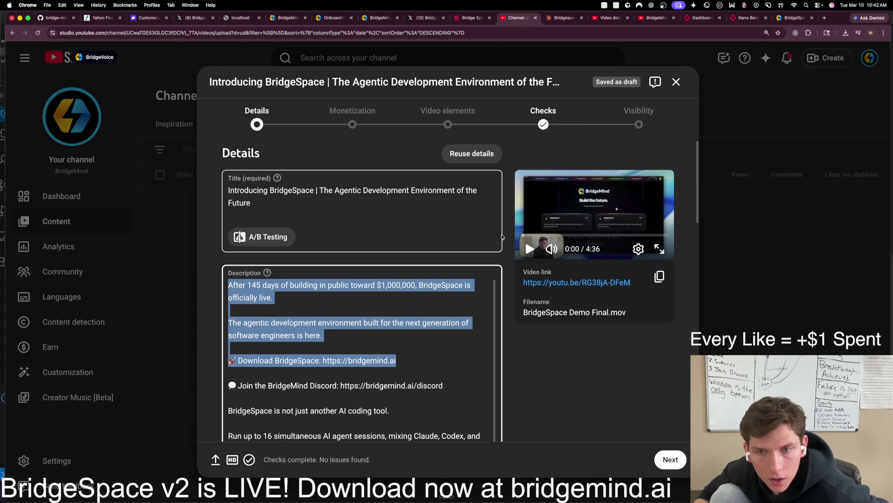
{"action": "scroll", "coordinate": [485, 370], "scroll_direction": "down", "scroll_amount": 15}
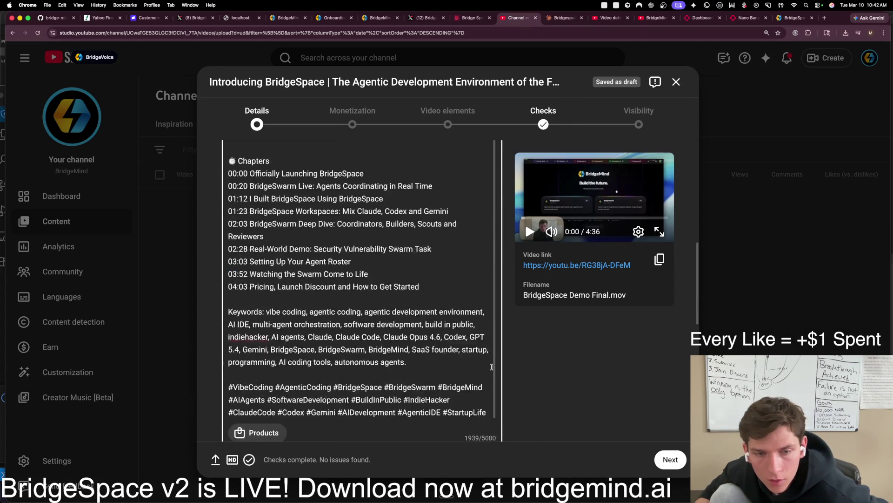
{"action": "left_click", "coordinate": [281, 292]}
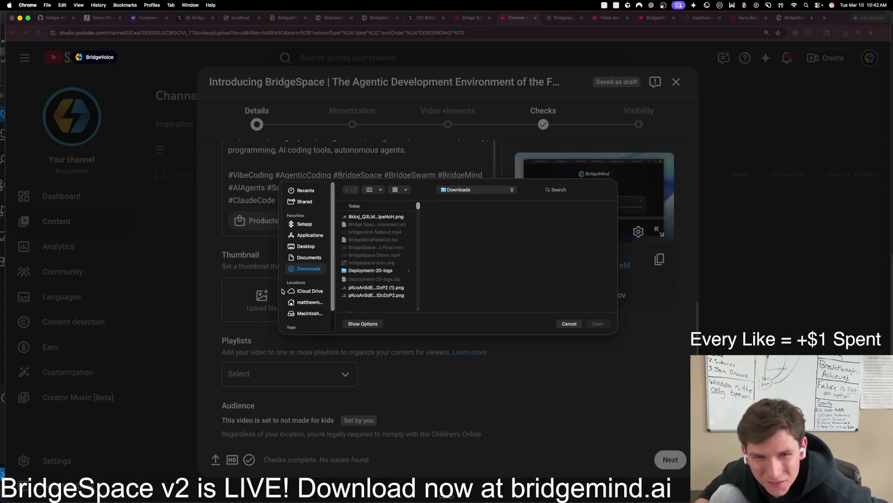
{"action": "left_click", "coordinate": [368, 216]}
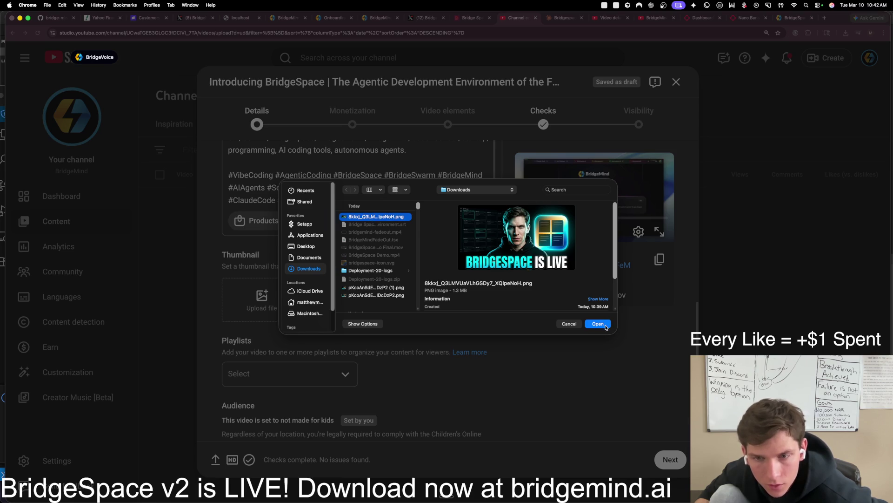
{"action": "left_click", "coordinate": [360, 295]}
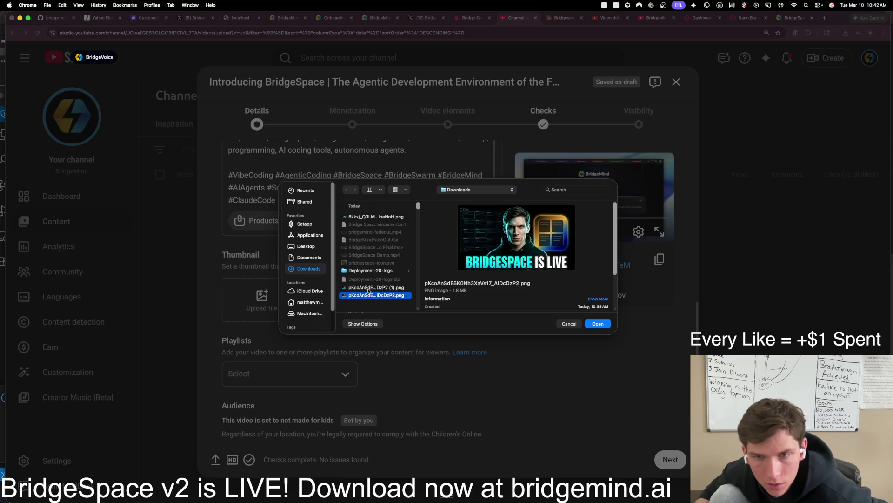
{"action": "left_click", "coordinate": [598, 325]}
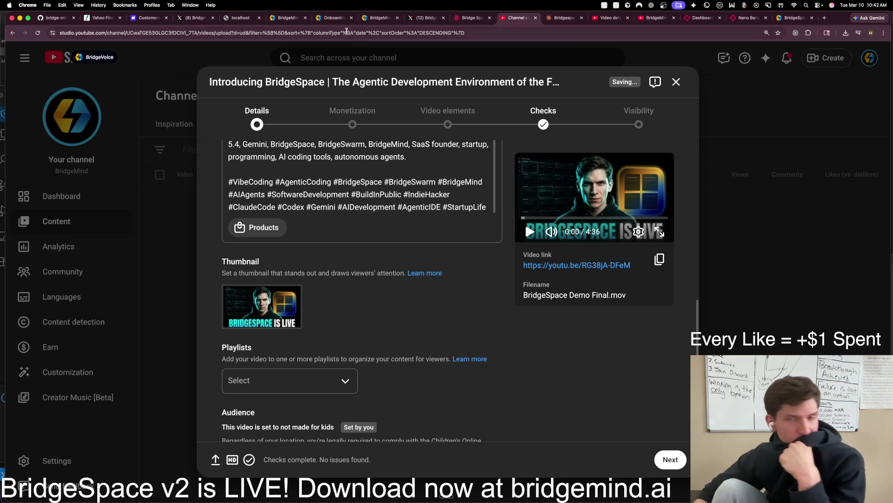
{"action": "left_click", "coordinate": [561, 22]}
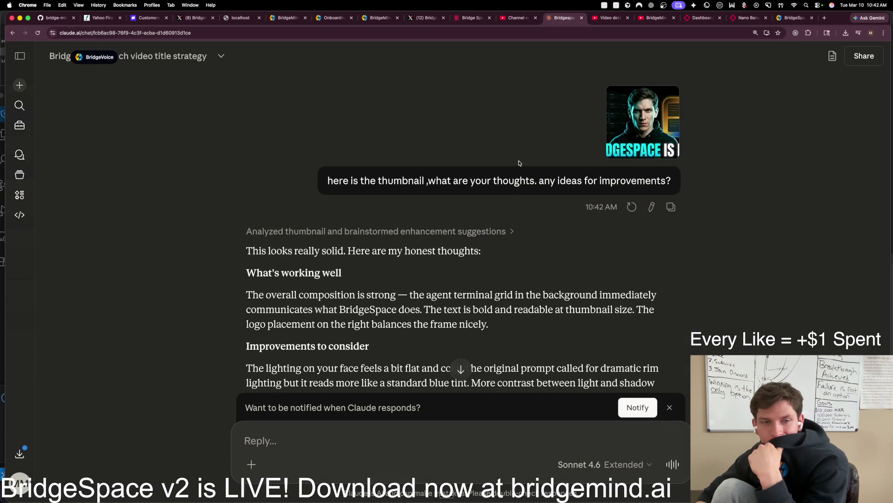
Step: Ask Claude to write a prompt that edits the existing thumbnail image
{"action": "scroll", "coordinate": [520, 163], "scroll_direction": "down", "scroll_amount": 1}
{"action": "scroll", "coordinate": [519, 163], "scroll_direction": "down", "scroll_amount": 3}
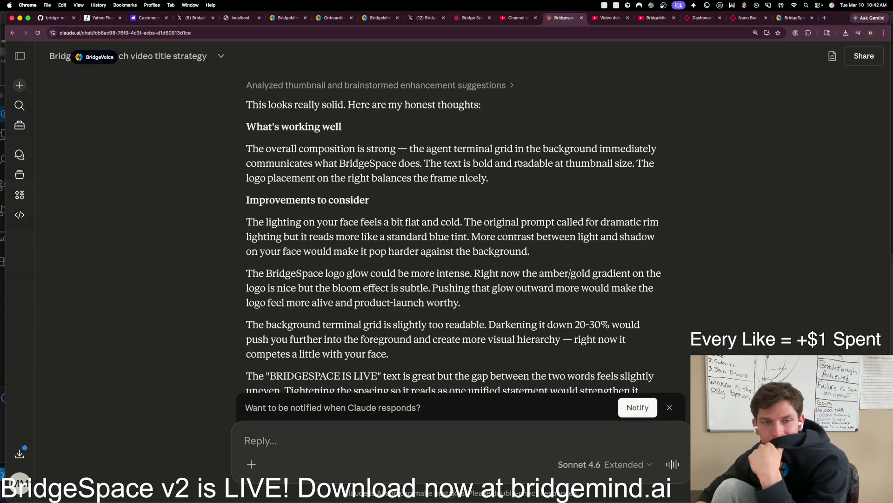
{"action": "scroll", "coordinate": [515, 180], "scroll_direction": "down", "scroll_amount": 1}
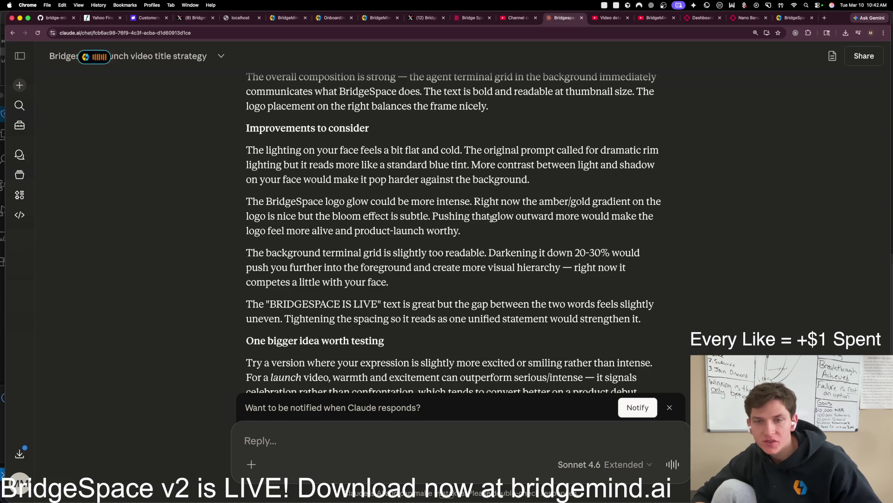
{"action": "type", "text": "Write a prompt that will edit this existing thumbnail image. I'm passing this thumbnail in as reference."}
{"action": "key", "text": "Return"}
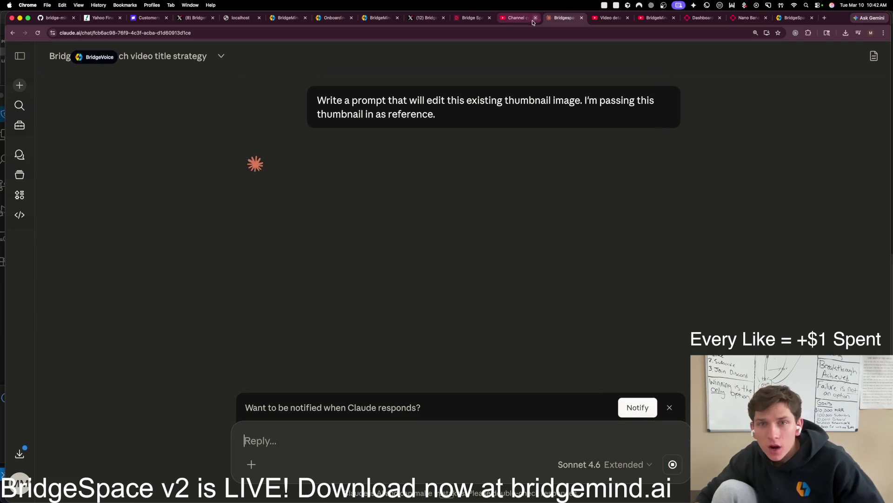
Step: In fal.ai, clear the prompt and replace the reference image with the latest downloaded thumbnail
{"action": "left_click", "coordinate": [514, 21]}
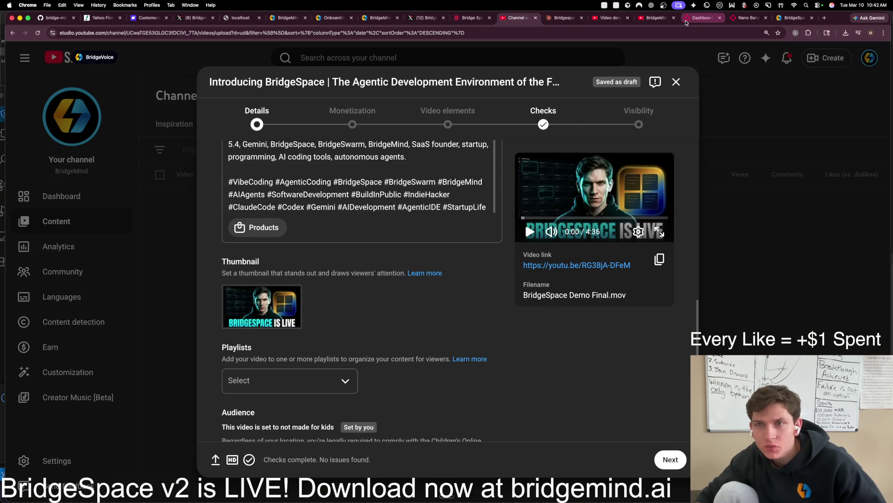
{"action": "left_click", "coordinate": [700, 17]}
{"action": "left_click", "coordinate": [740, 20]}
{"action": "left_click", "coordinate": [360, 204]}
{"action": "key", "text": "super+a"}
{"action": "key", "text": "BackSpace"}
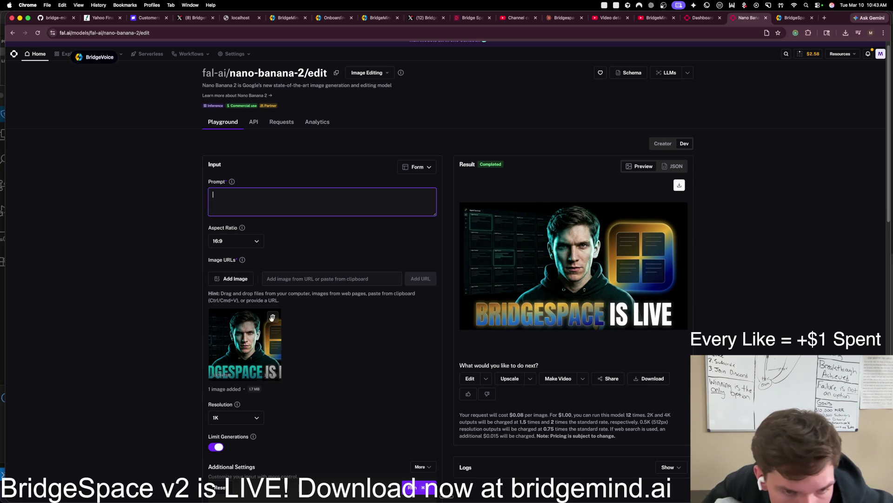
{"action": "left_click", "coordinate": [273, 316]}
{"action": "left_click", "coordinate": [848, 32]}
{"action": "mouse_move", "coordinate": [791, 70]}
{"action": "left_mouse_down"}
{"action": "mouse_move", "coordinate": [664, 113]}
{"action": "mouse_move", "coordinate": [302, 376]}
{"action": "left_mouse_up"}
Step: Copy Claude's editing prompt and paste it into the fal.ai prompt field
{"action": "left_click_drag", "start_coordinate": [564, 17], "coordinate": [702, 17]}
{"action": "scroll", "coordinate": [273, 222], "scroll_direction": "down", "scroll_amount": 1}
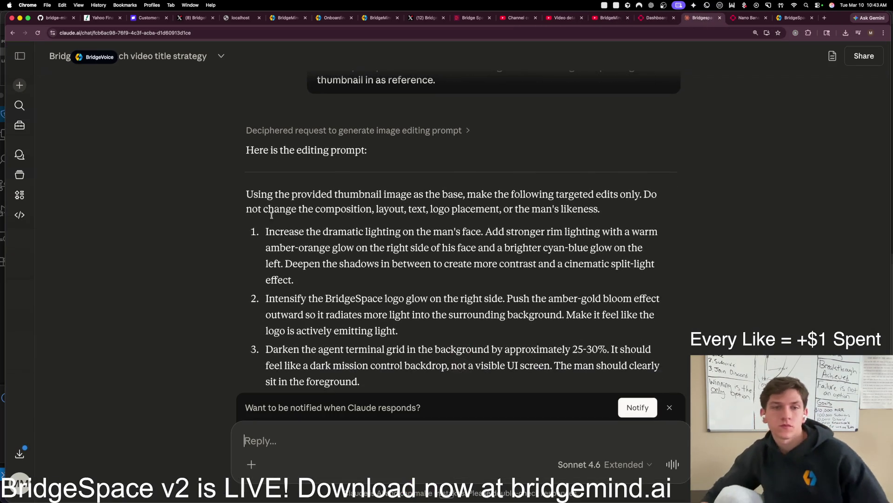
{"action": "mouse_move", "coordinate": [229, 197]}
{"action": "left_mouse_down"}
{"action": "mouse_move", "coordinate": [465, 321]}
{"action": "mouse_move", "coordinate": [512, 363]}
{"action": "mouse_move", "coordinate": [489, 309]}
{"action": "mouse_move", "coordinate": [565, 287]}
{"action": "mouse_move", "coordinate": [499, 329]}
{"action": "left_mouse_up"}
{"action": "key", "text": "super+c"}
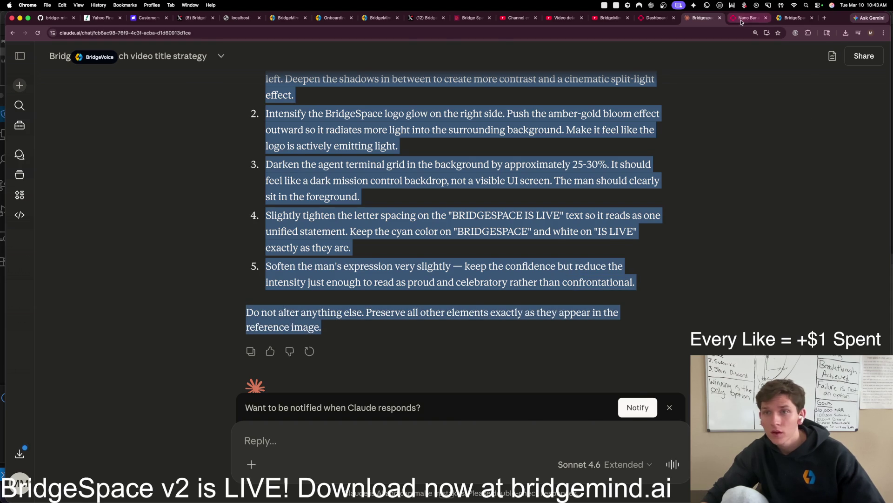
{"action": "left_click", "coordinate": [748, 17]}
{"action": "left_click", "coordinate": [258, 204]}
{"action": "key", "text": "super+v"}
{"action": "scroll", "coordinate": [354, 317], "scroll_direction": "down", "scroll_amount": 3}
Step: Run the pasted edit and view the smiling-man, glowing gold-and-blue logo result enlarged
{"action": "left_click", "coordinate": [413, 356]}
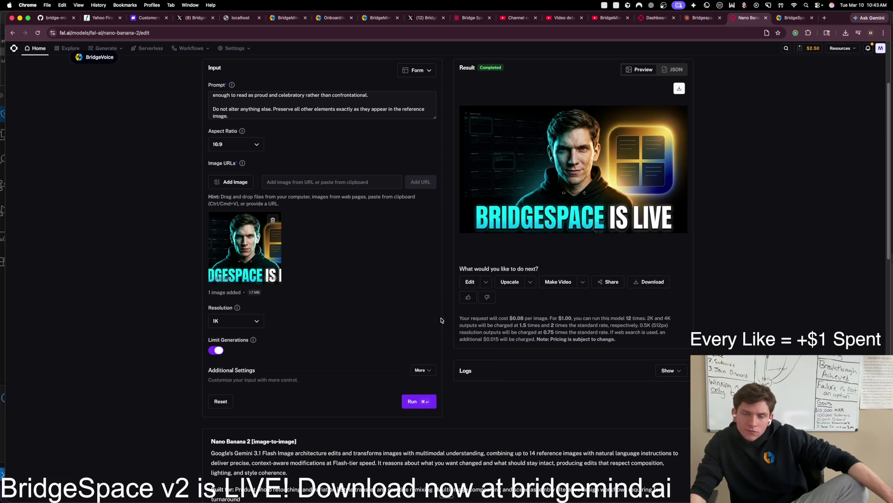
{"action": "left_click", "coordinate": [609, 195]}
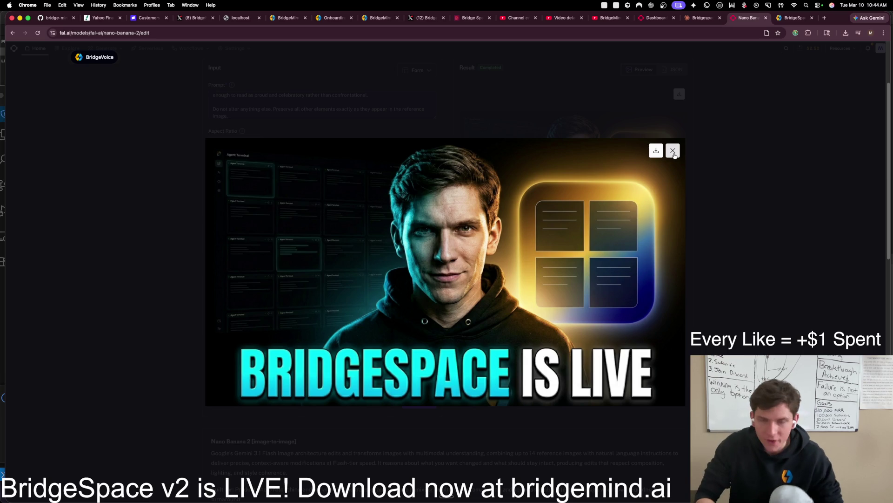
{"action": "key", "text": "ctrl+Up"}
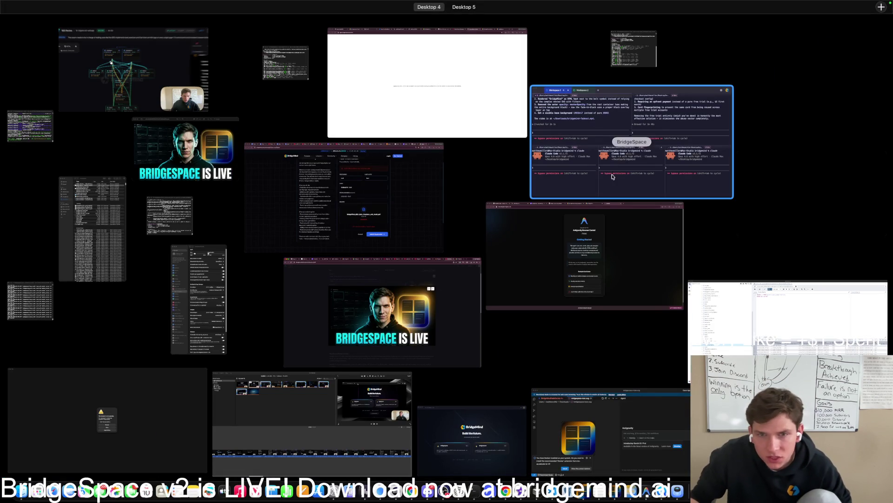
Step: Start a new BridgeSpace workspace in the Desktop/bridgemind folder
{"action": "left_click", "coordinate": [613, 176]}
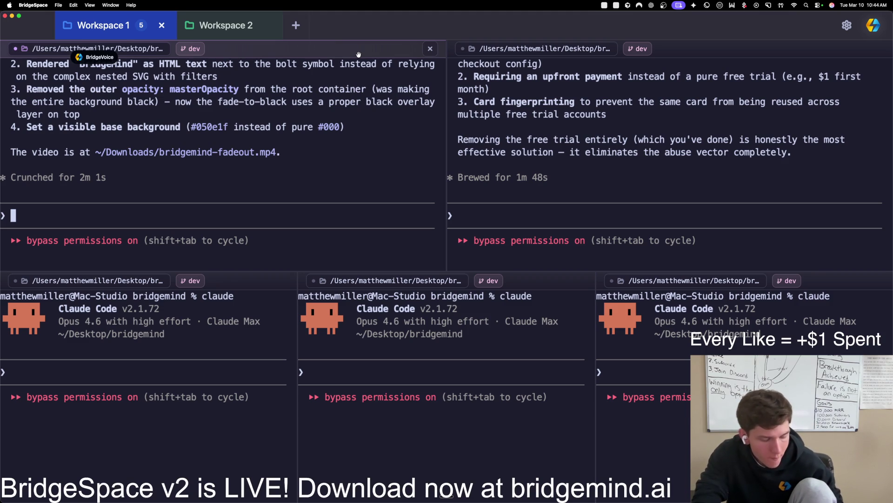
{"action": "key", "text": "super+t"}
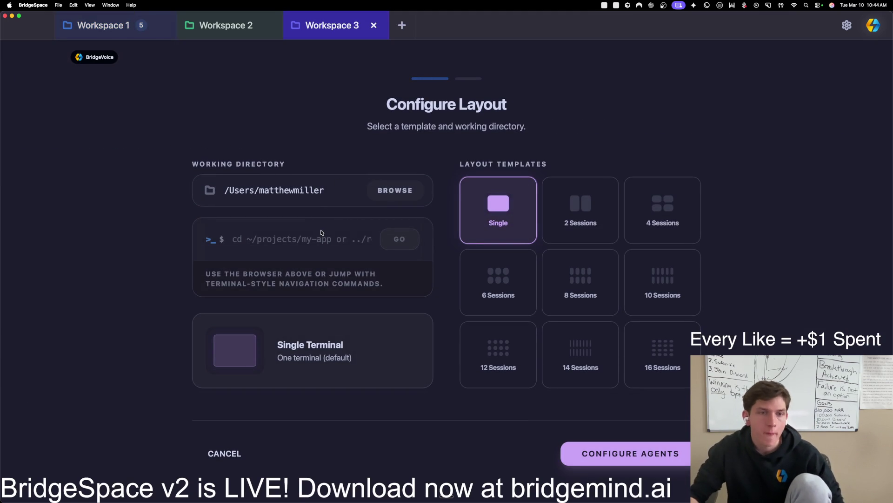
{"action": "left_click", "coordinate": [321, 234]}
{"action": "type", "text": "cd des"}
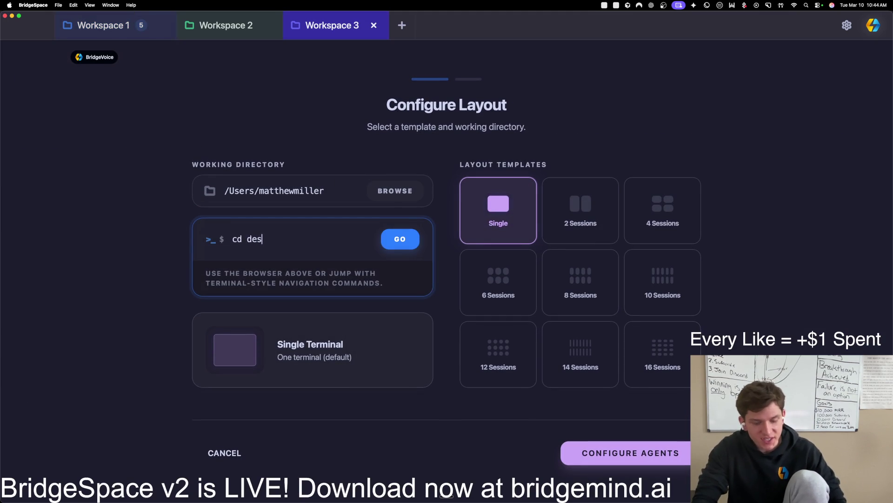
{"action": "type", "text": "ktop"}
{"action": "key", "text": "Return"}
{"action": "type", "text": "cd bridg"}
{"action": "key", "text": "Return"}
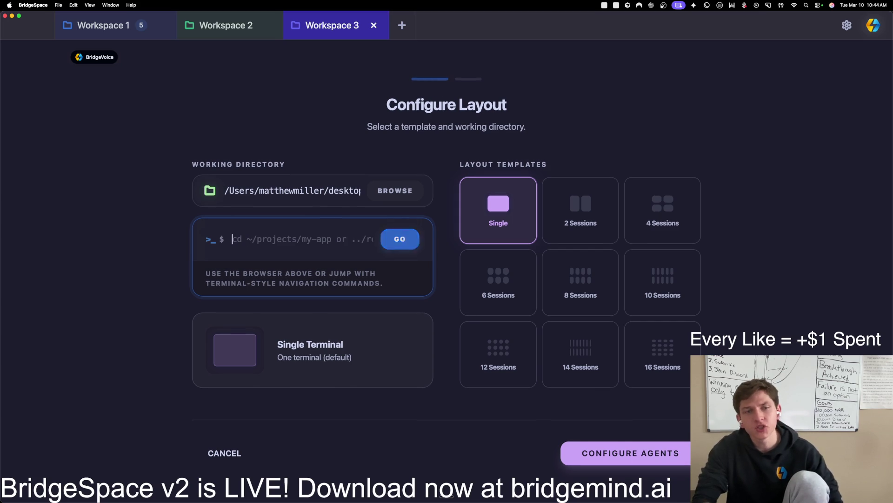
Step: Launch twelve sessions all running Claude and take a screenshot of the workspace
{"action": "left_click", "coordinate": [498, 353]}
{"action": "left_click", "coordinate": [619, 453]}
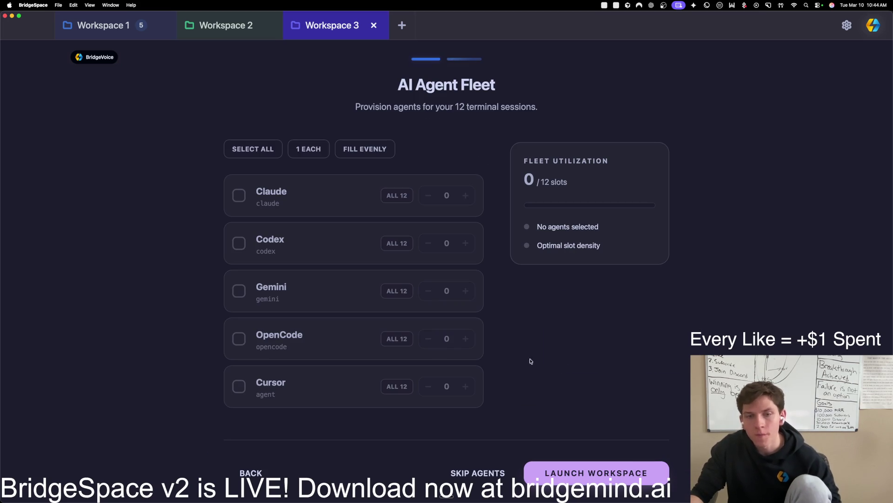
{"action": "left_click", "coordinate": [397, 195]}
{"action": "left_click", "coordinate": [596, 472]}
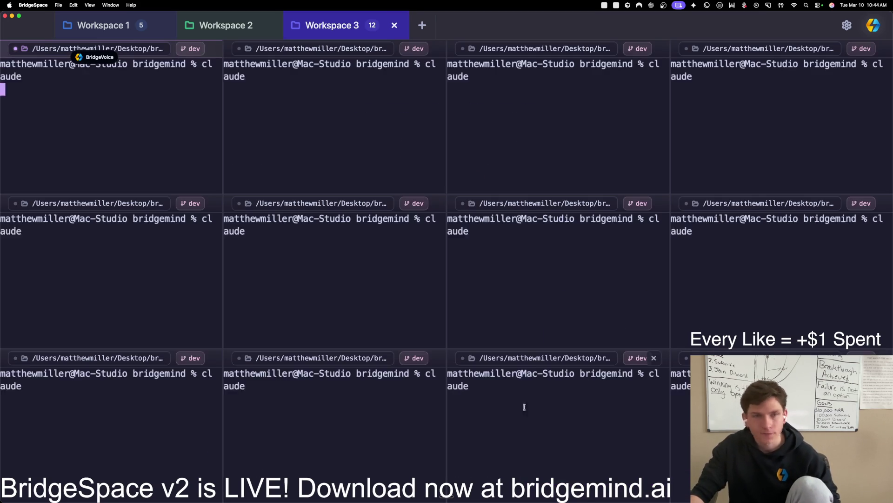
{"action": "left_click", "coordinate": [91, 54]}
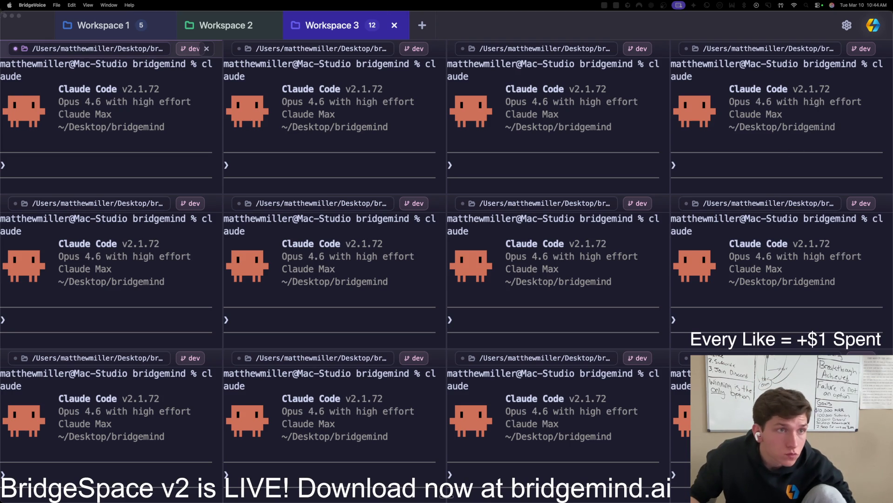
{"action": "key", "text": "super+shift+3"}
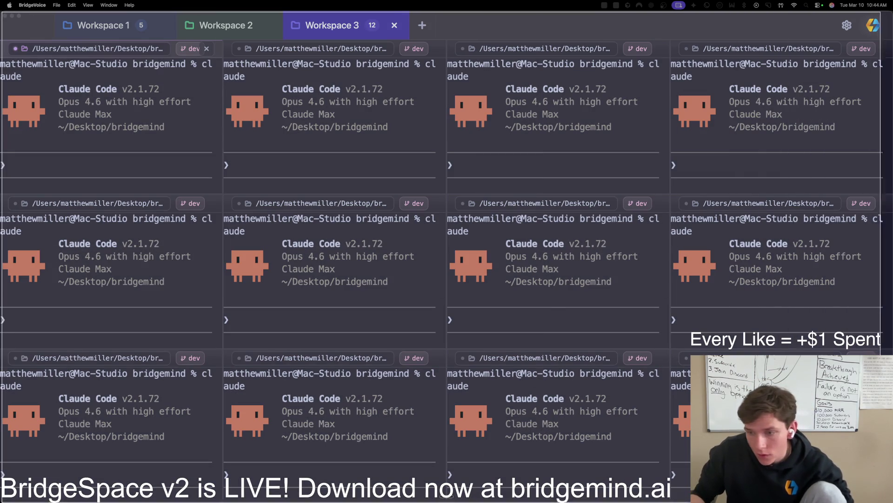
{"action": "key", "text": "ctrl+Up"}
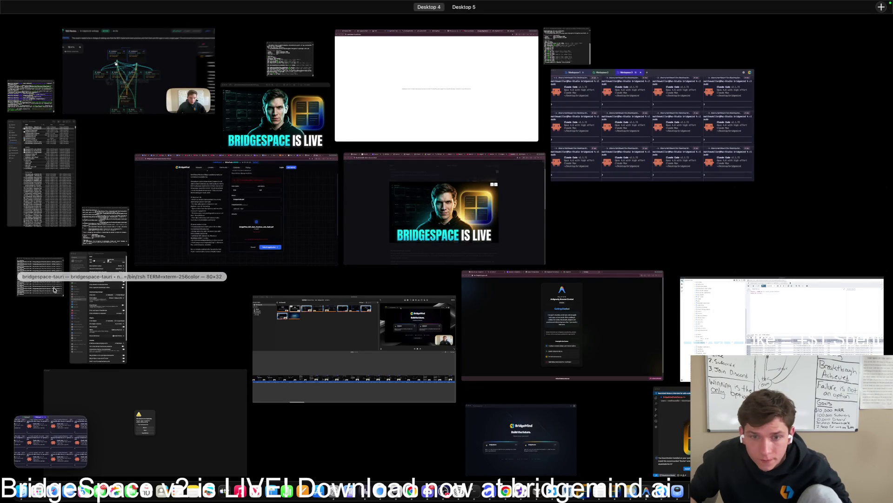
Step: Paste the workspace screenshot into Claude with 'Okay, here is where we are currently at.'
{"action": "left_click", "coordinate": [425, 203]}
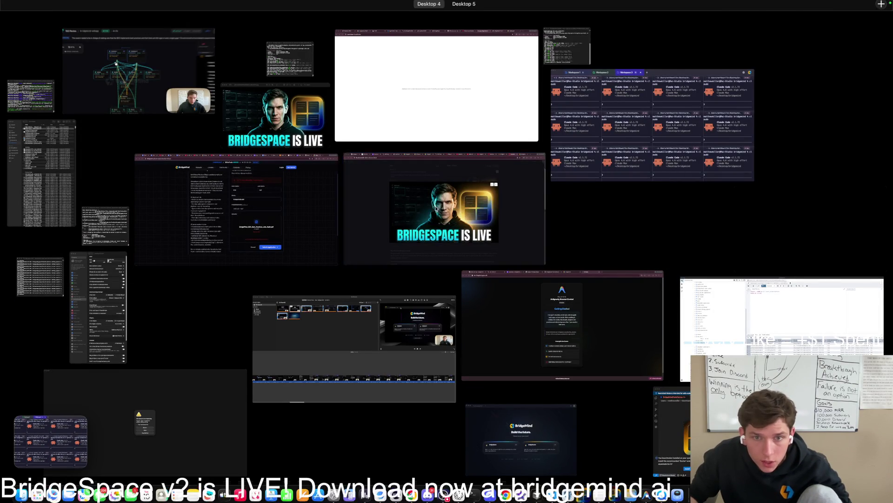
{"action": "left_click", "coordinate": [673, 153]}
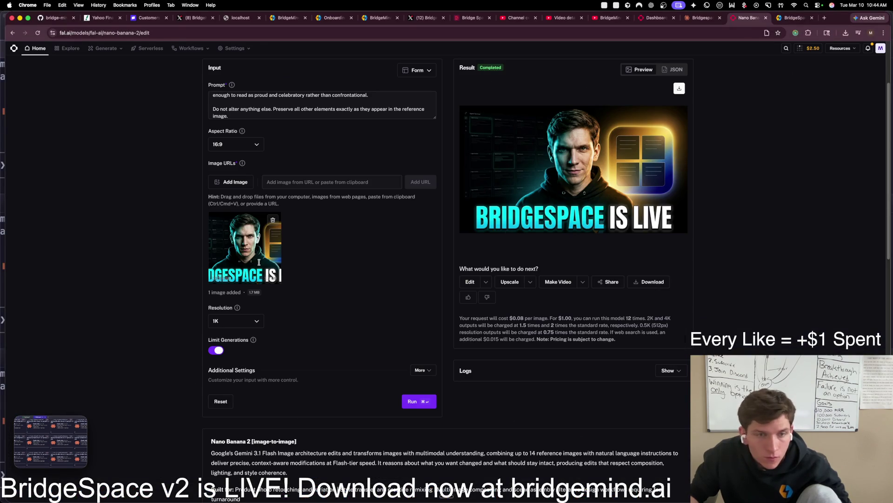
{"action": "left_click", "coordinate": [703, 18]}
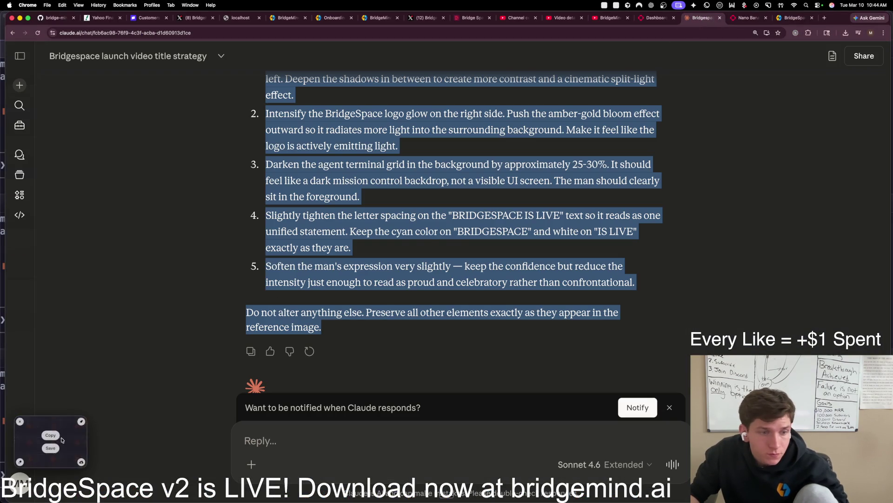
{"action": "key", "text": "super+v"}
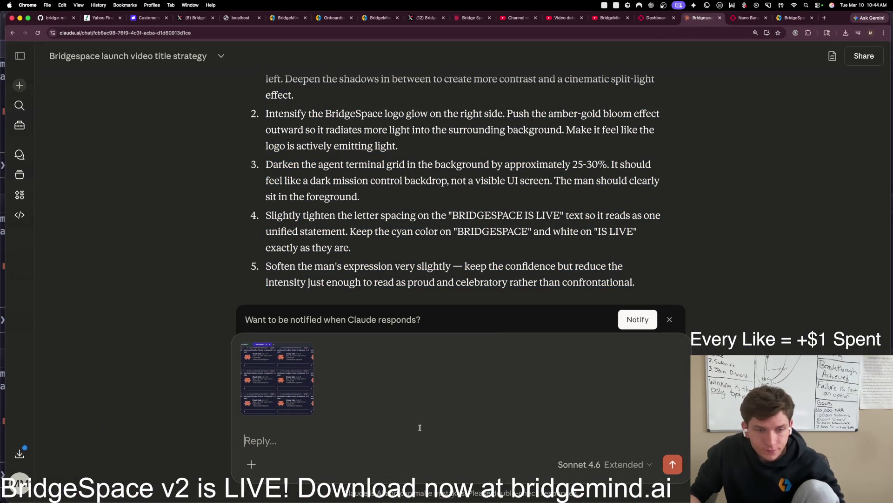
{"action": "type", "text": "Okay, here is where we are currently at."}
Step: Download the latest fal.ai thumbnail and attach it to the Claude message
{"action": "left_click", "coordinate": [846, 33]}
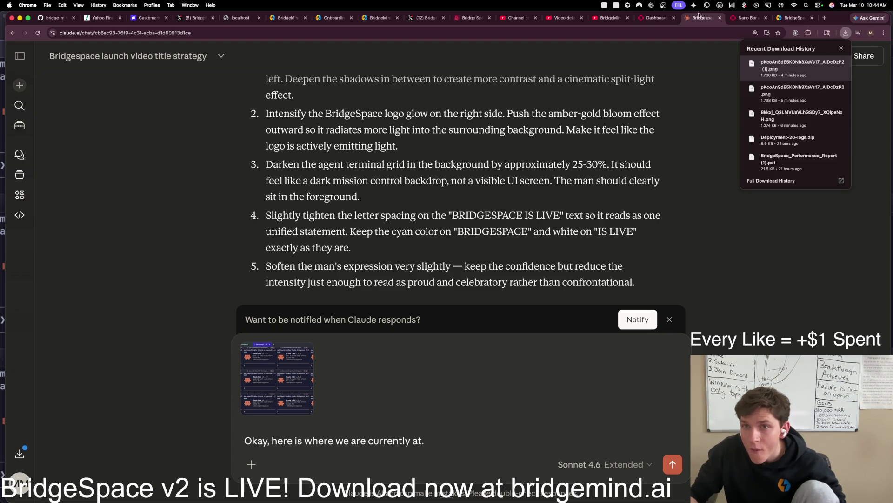
{"action": "left_click", "coordinate": [645, 22]}
{"action": "left_click", "coordinate": [747, 18]}
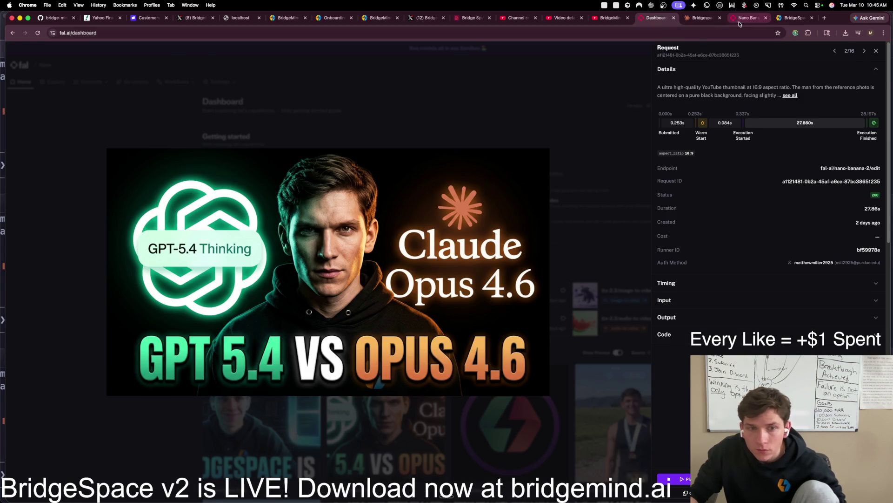
{"action": "left_click", "coordinate": [679, 88]}
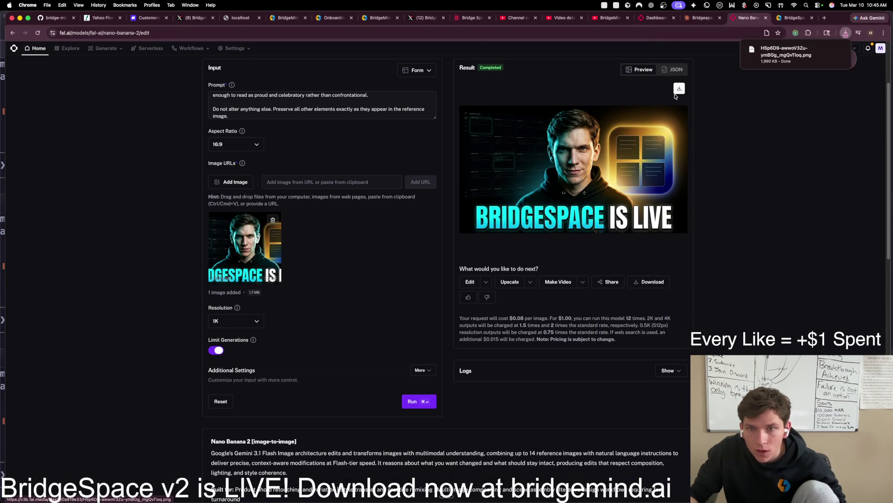
{"action": "left_click", "coordinate": [703, 17]}
{"action": "left_click", "coordinate": [846, 33]}
{"action": "mouse_move", "coordinate": [768, 67]}
{"action": "left_mouse_down"}
{"action": "mouse_move", "coordinate": [453, 261]}
{"action": "mouse_move", "coordinate": [457, 392]}
{"action": "left_mouse_up"}
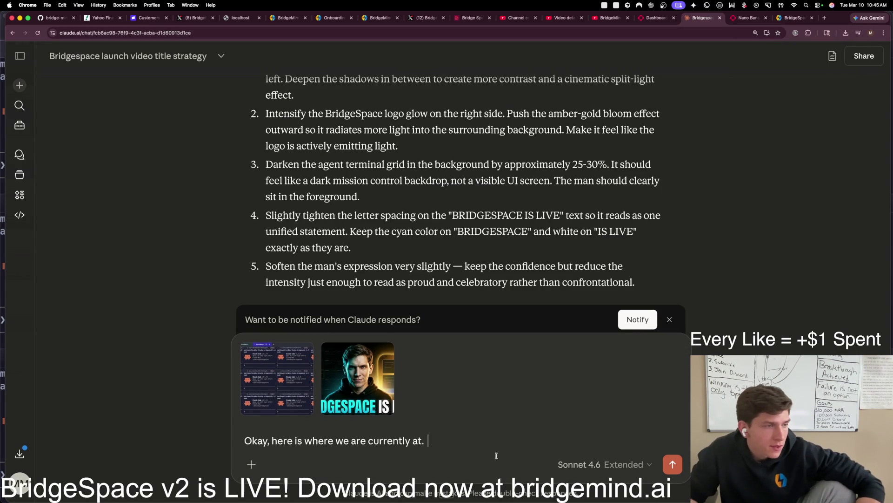
Step: Request a smaller face and larger workspace, then copy Claude's new editing prompt
{"action": "type", "text": "It would be nice to make my face less prominent."}
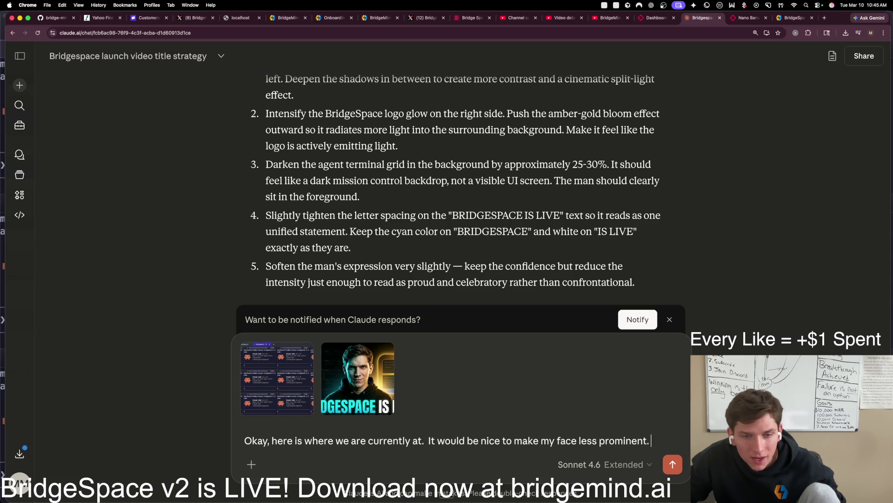
{"action": "type", "text": "like just make it a little bit smaller. Also, I want the workspace to be a little bit more prominent. As you can see through the left of my face, I'm going to upload a reference image. As you can see from the first image even here, I'm going to upload these two images in my prompt. And I want you to write the system prompts that will be for editing the image so that the workspace terminal workspace that is used in the thumbnail is similar or uses my actual or what bridge space actually is as reference. And it should be more prominent. and easily visible."}
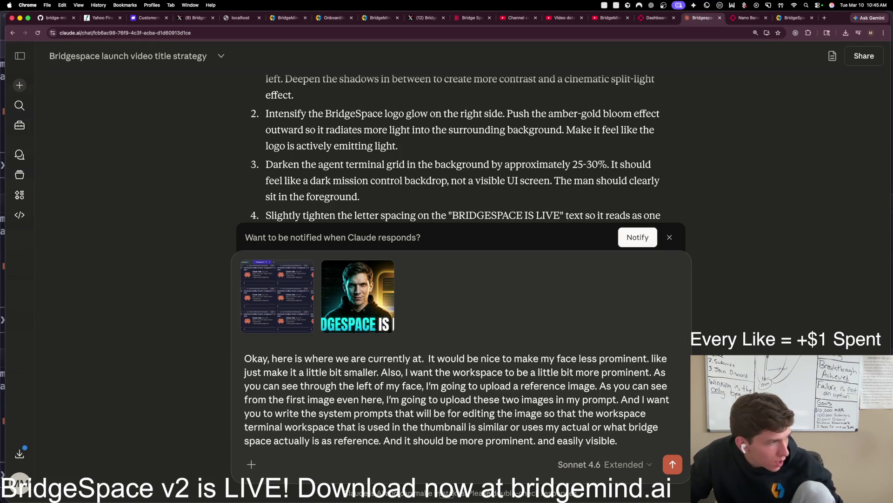
{"action": "type", "text": " Write the system prompt to update and edit the thumbnail."}
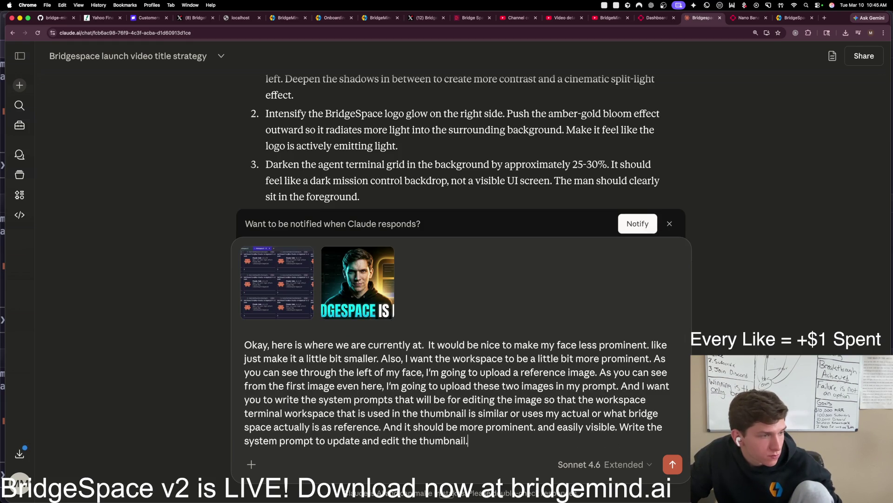
{"action": "key", "text": "Return"}
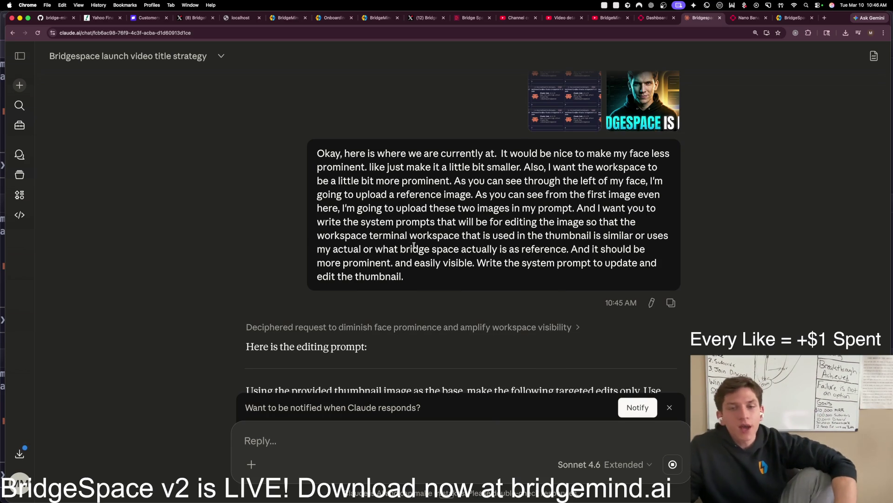
{"action": "scroll", "coordinate": [410, 247], "scroll_direction": "down", "scroll_amount": 6}
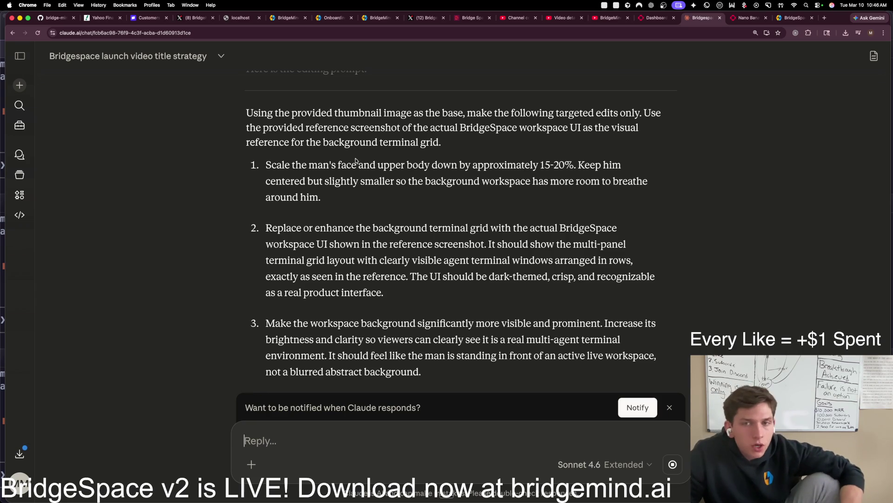
{"action": "mouse_move", "coordinate": [245, 113]}
{"action": "left_mouse_down"}
{"action": "mouse_move", "coordinate": [364, 300]}
{"action": "mouse_move", "coordinate": [623, 298]}
{"action": "mouse_move", "coordinate": [623, 263]}
{"action": "left_mouse_up"}
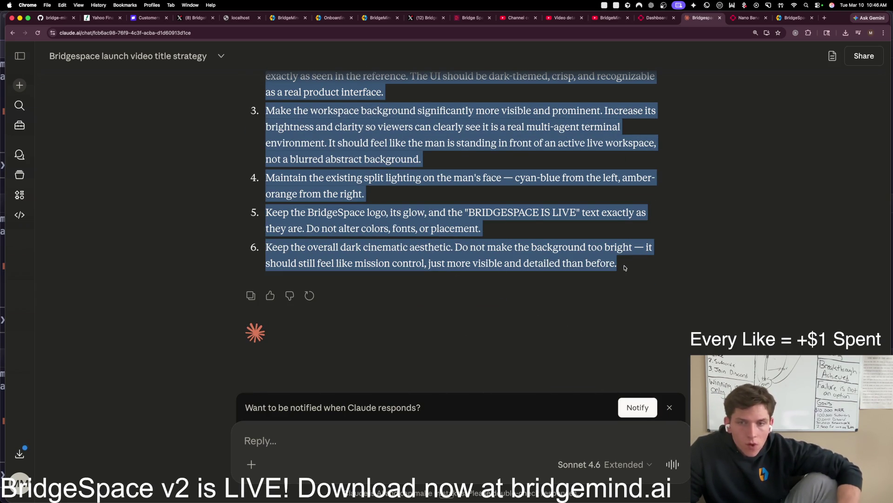
{"action": "key", "text": "super+c"}
{"action": "left_click", "coordinate": [656, 18]}
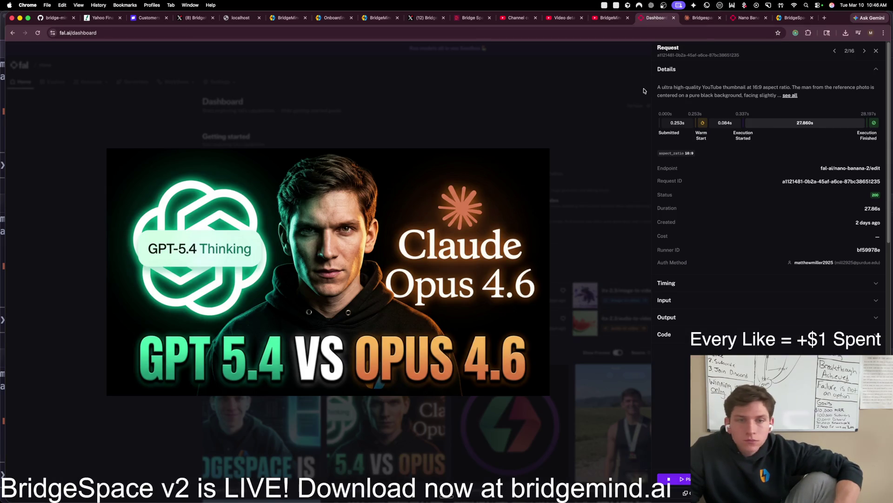
Step: Replace the fal.ai prompt with Claude's new editing instructions
{"action": "left_click", "coordinate": [748, 17]}
{"action": "left_click", "coordinate": [375, 107]}
{"action": "key", "text": "super+a"}
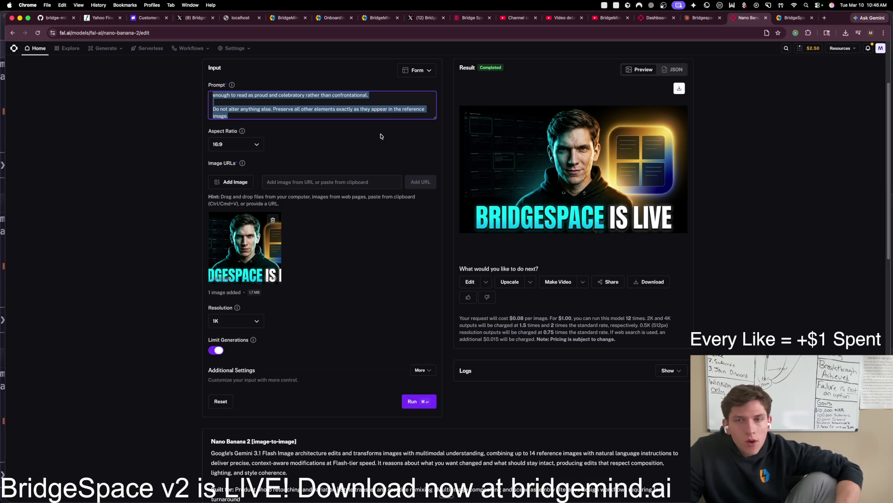
{"action": "key", "text": "super+v"}
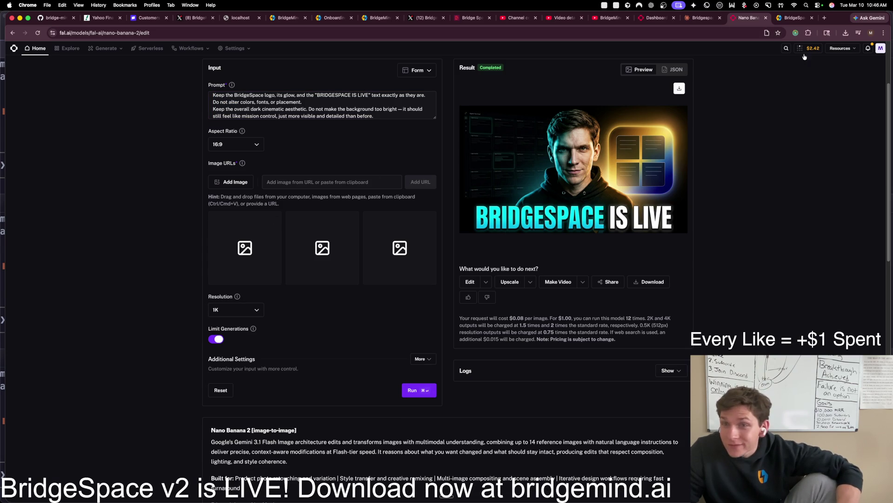
Step: Add the downloaded thumbnail and the BridgeSpace workspace screenshot as references and run the edit
{"action": "left_click", "coordinate": [680, 88]}
{"action": "mouse_move", "coordinate": [752, 49]}
{"action": "left_mouse_down"}
{"action": "mouse_move", "coordinate": [575, 109]}
{"action": "mouse_move", "coordinate": [322, 247]}
{"action": "left_mouse_up"}
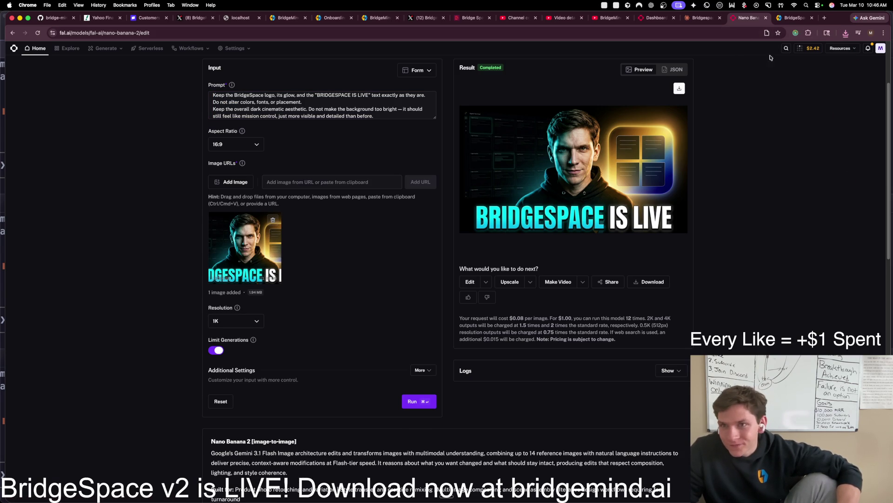
{"action": "left_click", "coordinate": [769, 5]}
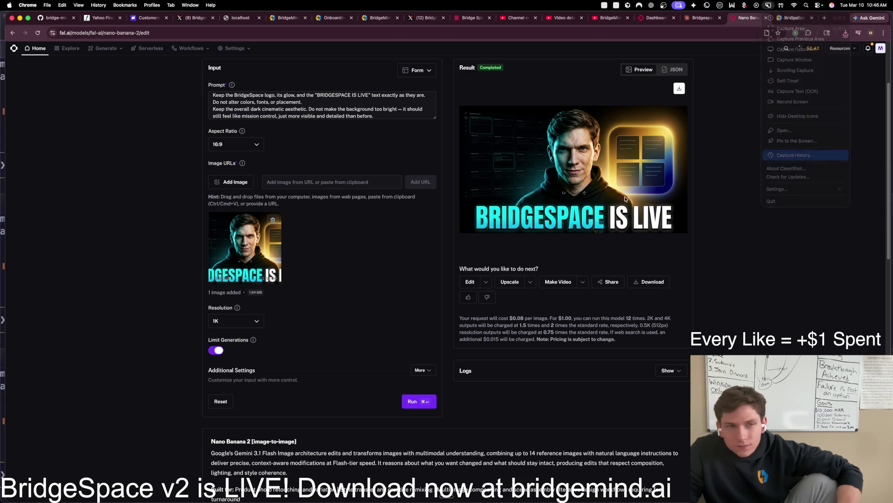
{"action": "left_click", "coordinate": [796, 155]}
{"action": "mouse_move", "coordinate": [65, 61]}
{"action": "left_mouse_down"}
{"action": "mouse_move", "coordinate": [379, 209]}
{"action": "mouse_move", "coordinate": [347, 232]}
{"action": "left_mouse_up"}
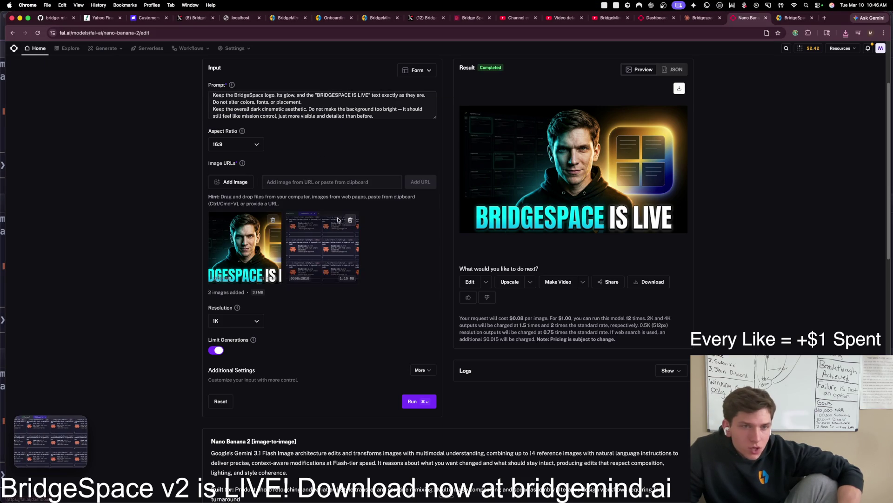
{"action": "left_click", "coordinate": [413, 402]}
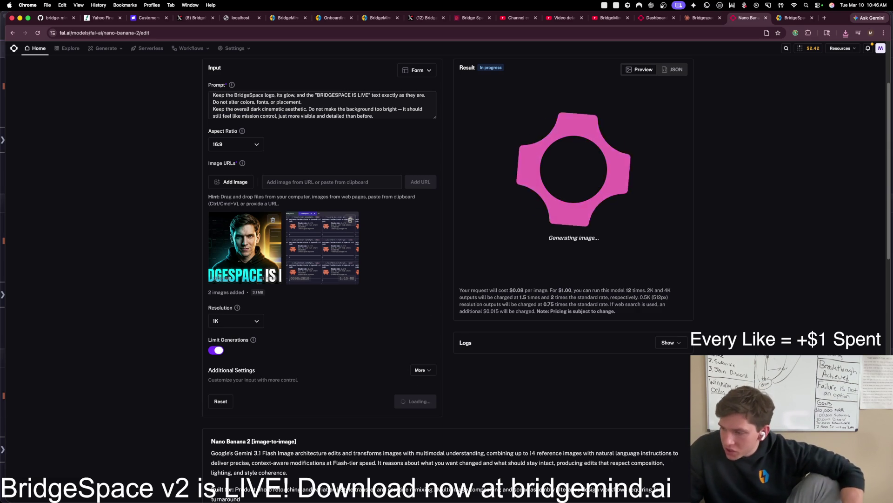
Step: Start voice dictation, move its window aside, and open a new browser tab
{"action": "key", "text": "ctrl+space"}
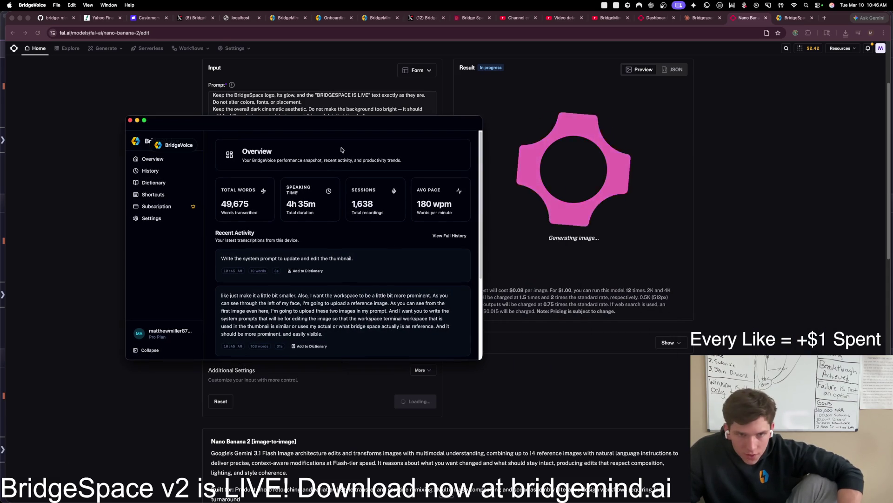
{"action": "left_click_drag", "start_coordinate": [338, 156], "coordinate": [269, 109]}
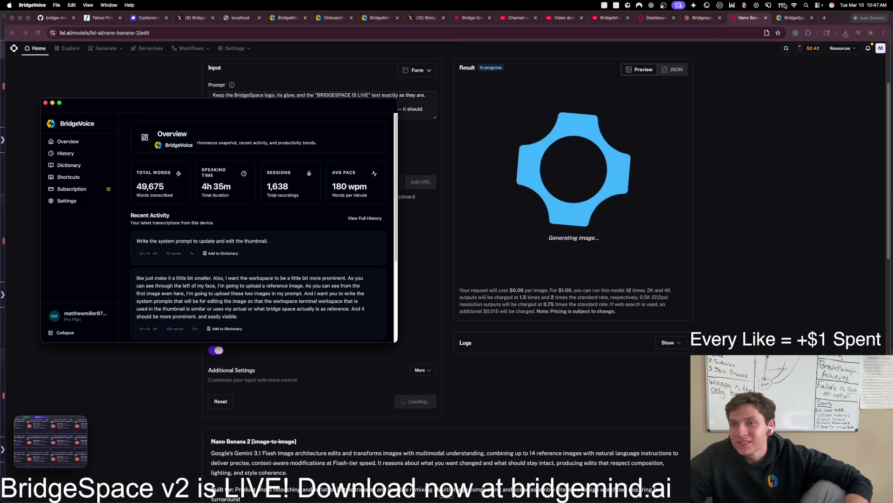
{"action": "left_click", "coordinate": [822, 17]}
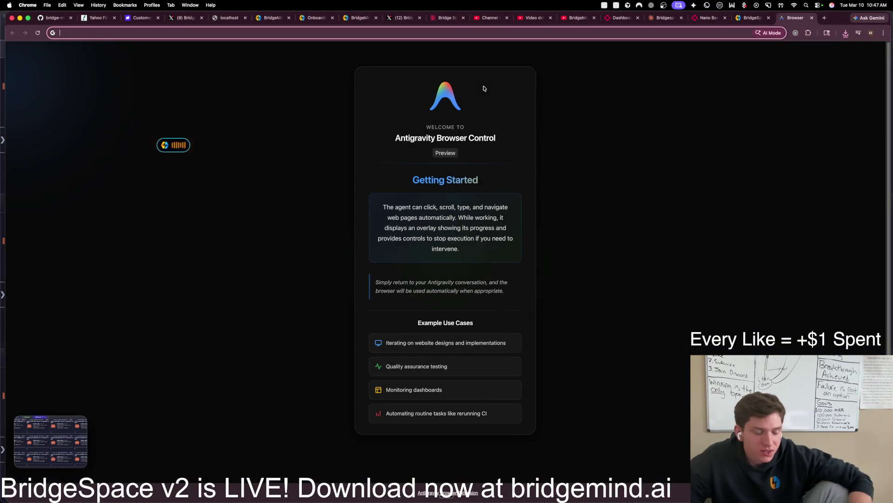
Step: Search Google for how fast, in wpm, the average person speaks
{"action": "type", "text": "How fast wpm"}
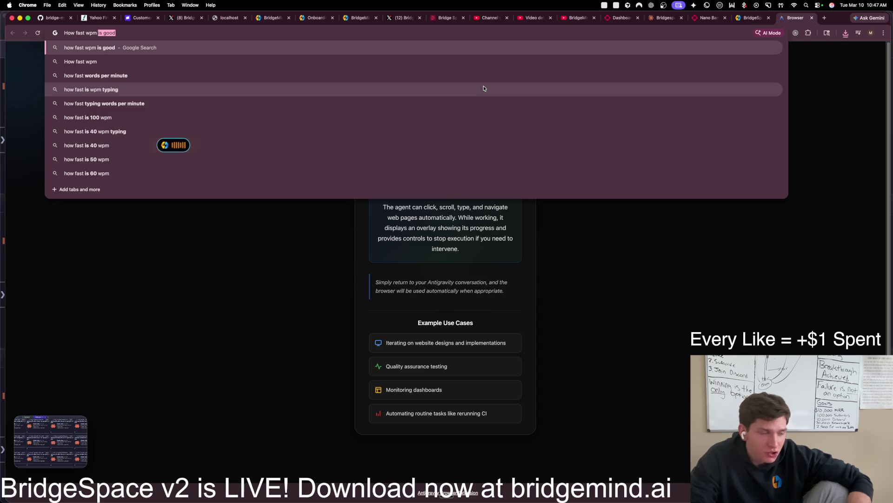
{"action": "type", "text": " Does the average person speak?"}
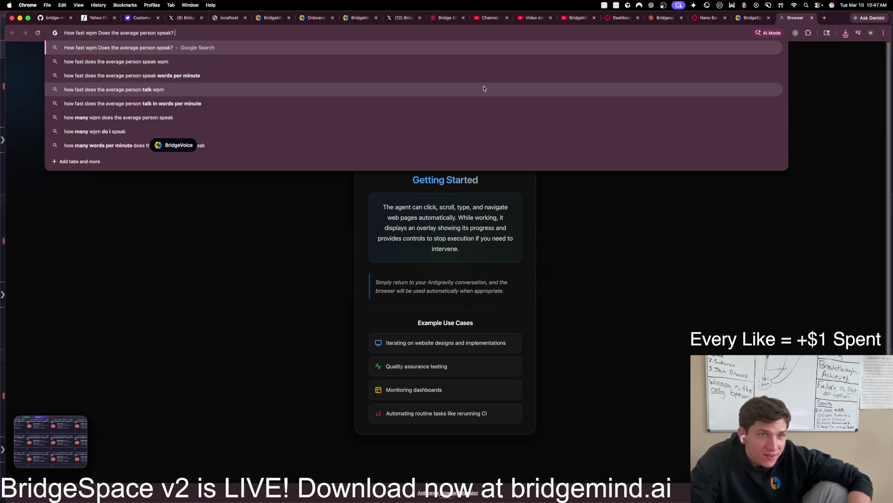
{"action": "key", "text": "Return"}
{"action": "left_click", "coordinate": [165, 146]}
{"action": "left_click_drag", "start_coordinate": [165, 147], "coordinate": [34, 198]}
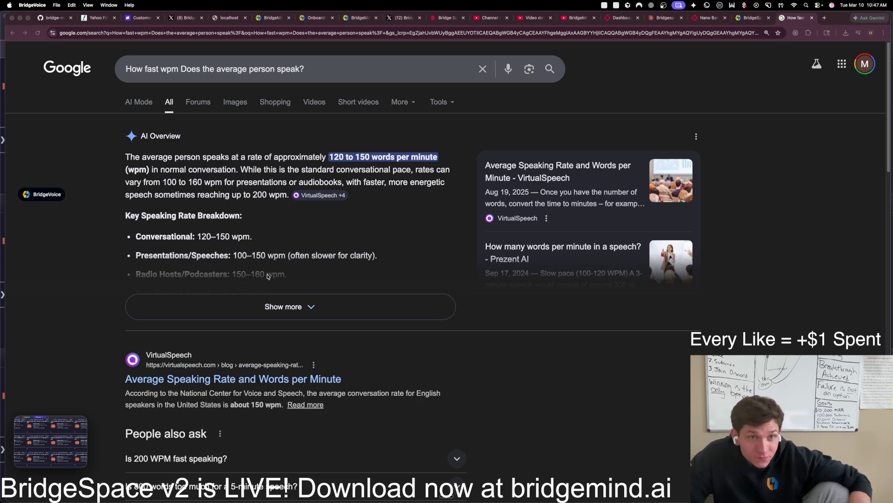
Step: Extend the search to ask what speaking rate counts as super fast (200–250 wpm)
{"action": "left_click", "coordinate": [372, 76]}
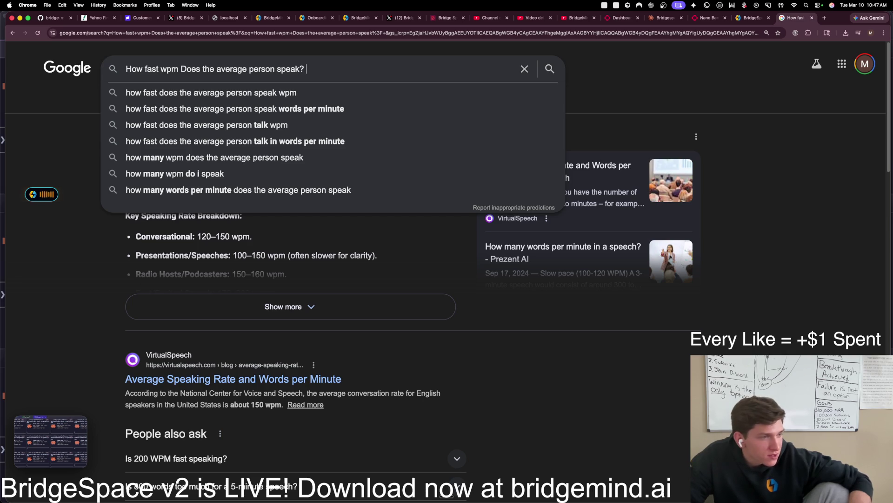
{"action": "type", "text": "What threshold would be super fast?"}
{"action": "key", "text": "Return"}
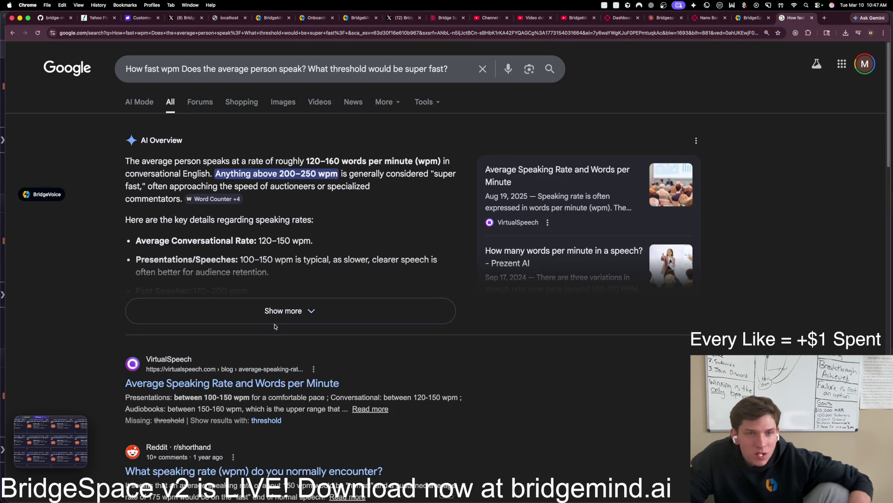
{"action": "key", "text": "ctrl+Up"}
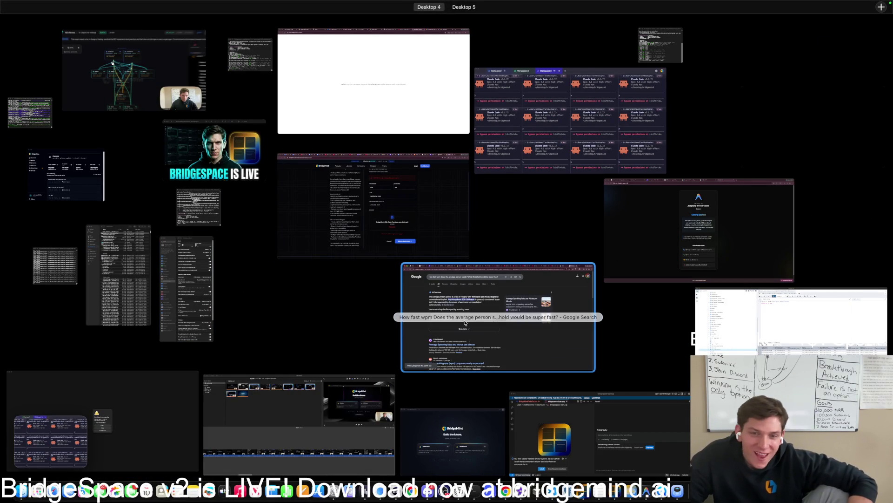
{"action": "left_click", "coordinate": [496, 316]}
Step: Enlarge and download the BRIDGESPACE IS LIVE result with the terminal workspace backdrop
{"action": "left_click", "coordinate": [705, 21]}
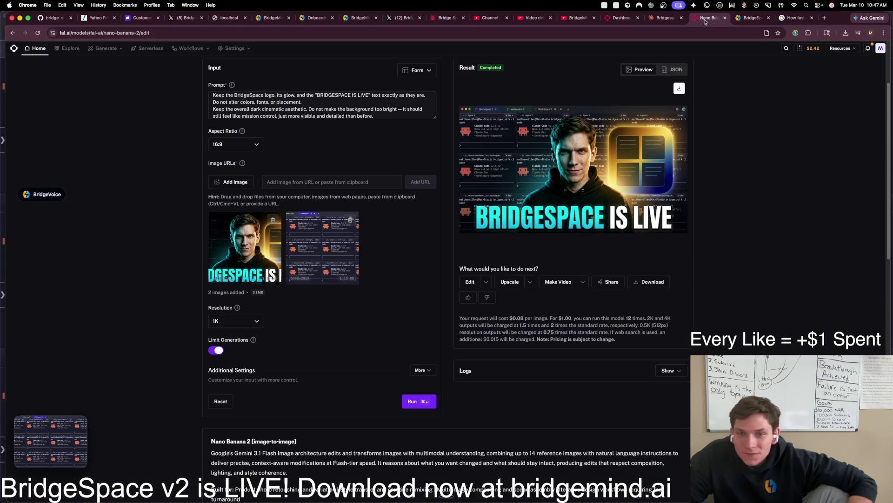
{"action": "scroll", "coordinate": [698, 250], "scroll_direction": "up", "scroll_amount": 3}
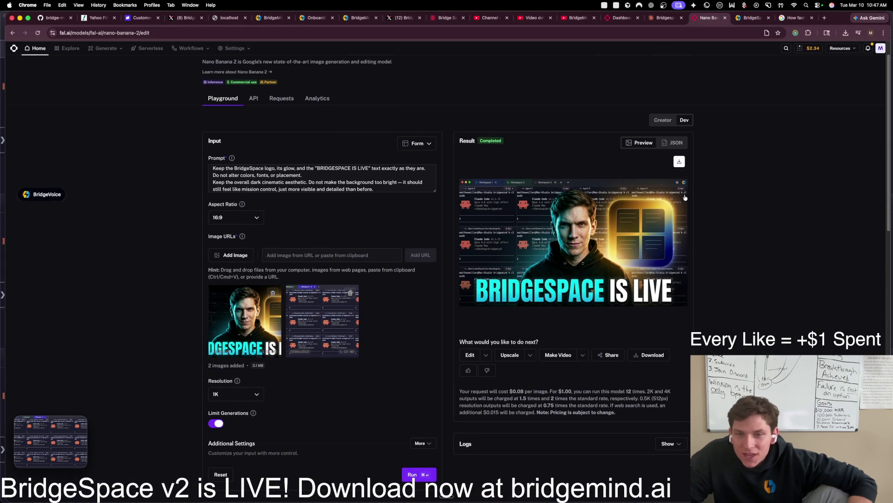
{"action": "left_click", "coordinate": [679, 162]}
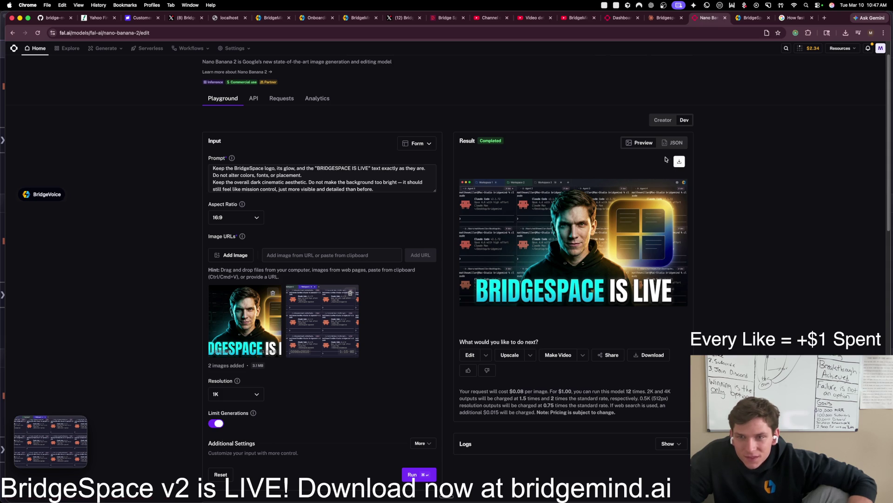
{"action": "left_click", "coordinate": [612, 259]}
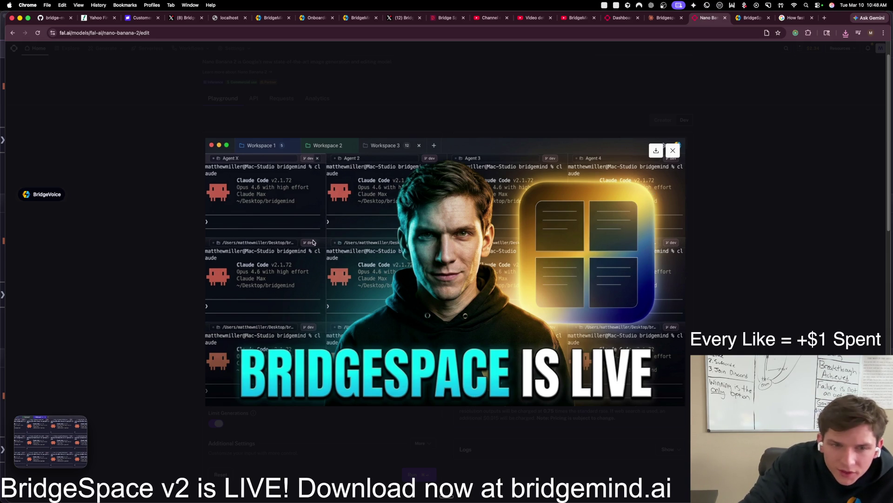
{"action": "left_click", "coordinate": [656, 152]}
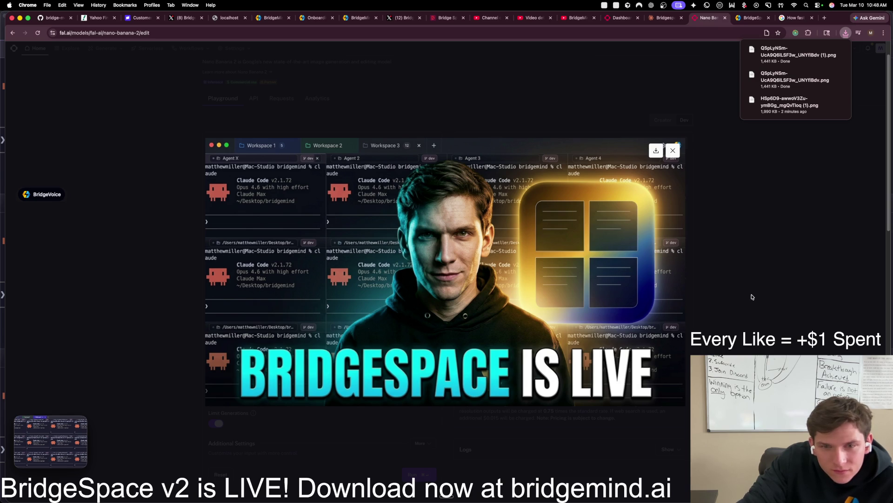
{"action": "left_click", "coordinate": [749, 275]}
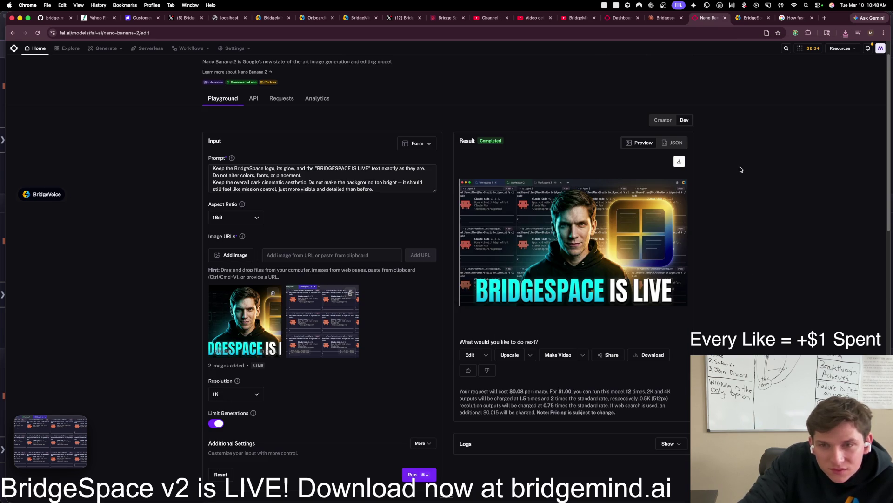
{"action": "left_click", "coordinate": [579, 18]}
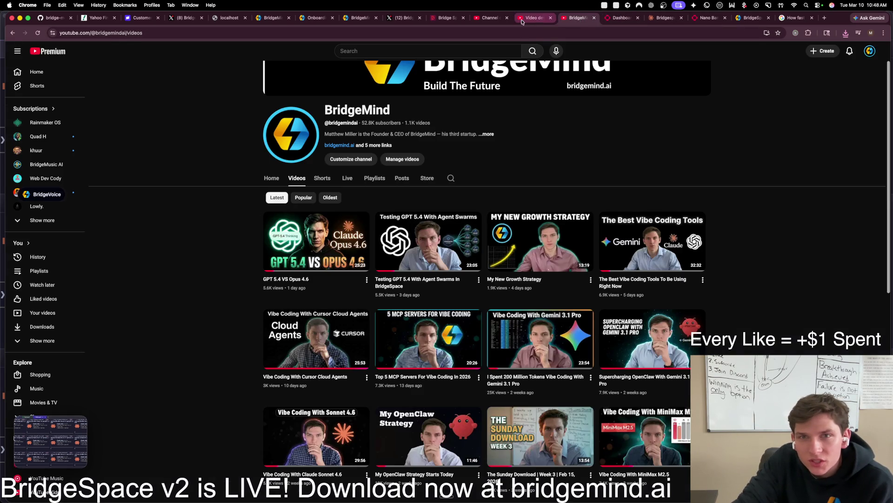
Step: Replace the upload's thumbnail with the newly downloaded BRIDGESPACE IS LIVE PNG from Downloads
{"action": "key", "text": "ctrl+shift+Tab"}
{"action": "key", "text": "ctrl+shift+Tab"}
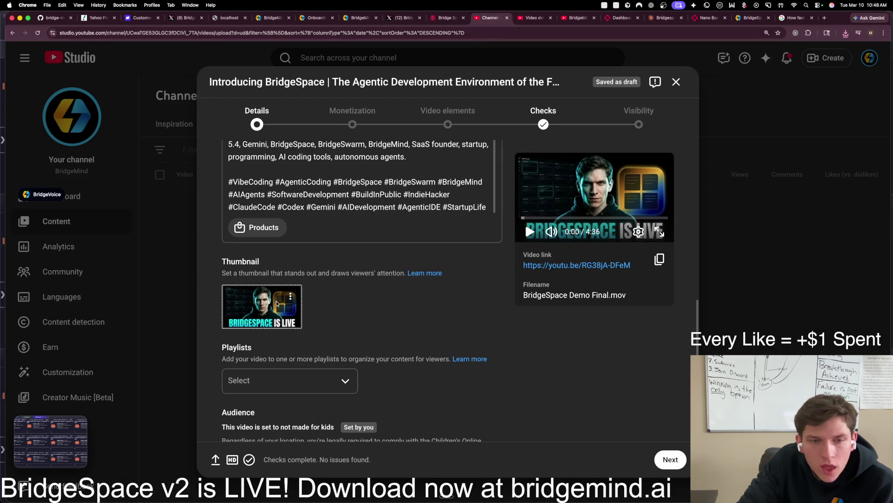
{"action": "left_click", "coordinate": [288, 299]}
{"action": "left_click", "coordinate": [328, 301]}
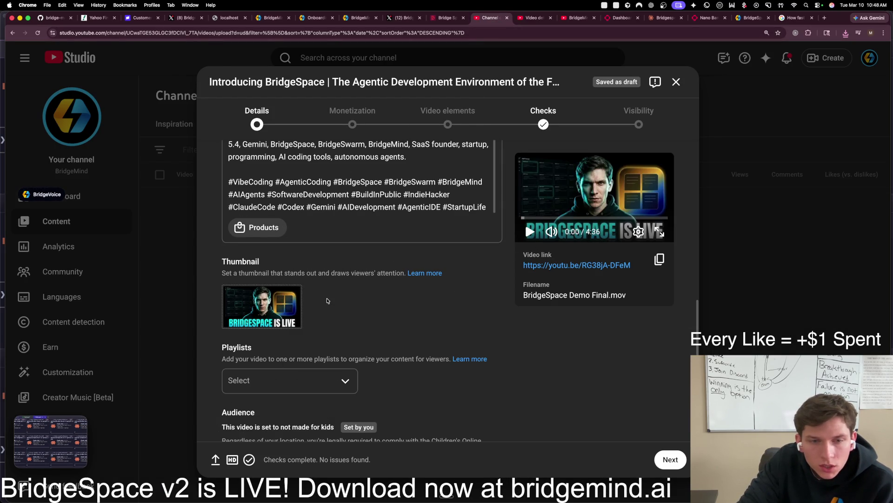
{"action": "left_click", "coordinate": [373, 217]}
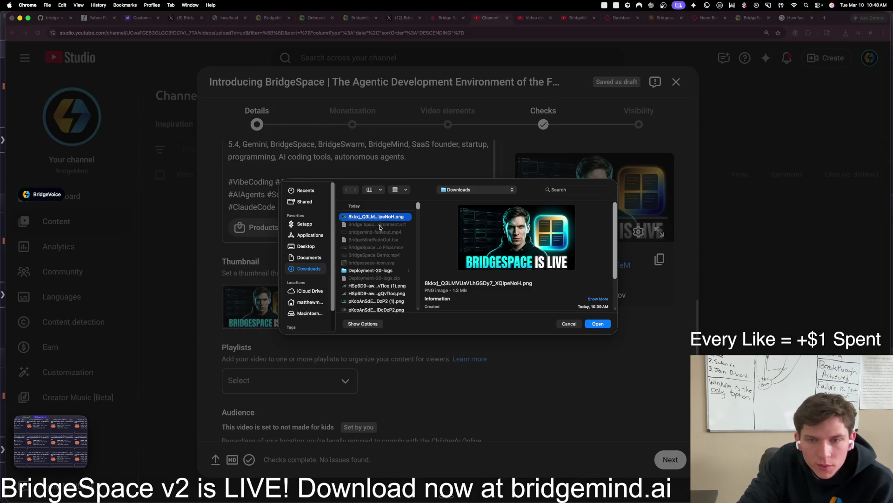
{"action": "scroll", "coordinate": [377, 242], "scroll_direction": "down", "scroll_amount": 2}
{"action": "left_click", "coordinate": [394, 294]}
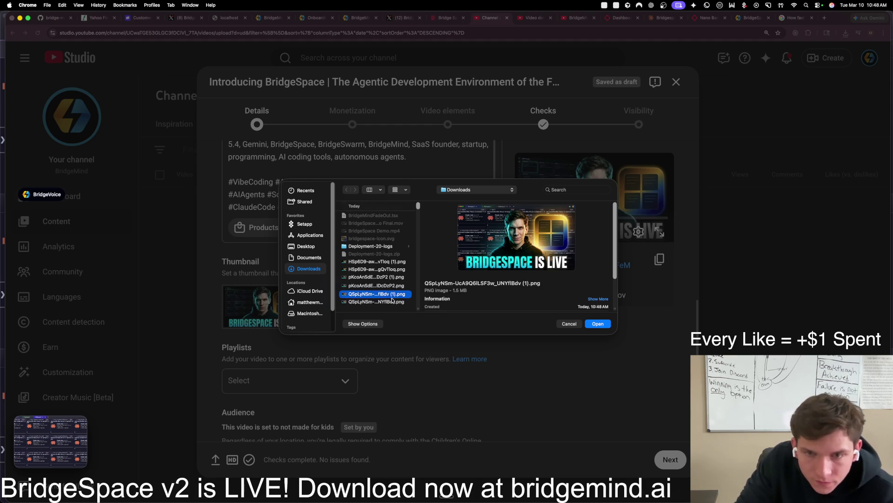
{"action": "left_click", "coordinate": [598, 324]}
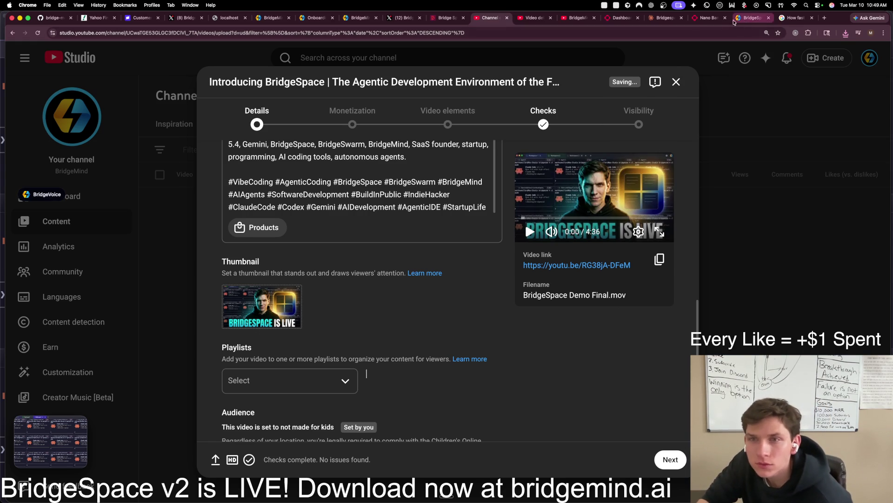
{"action": "left_click", "coordinate": [711, 19]}
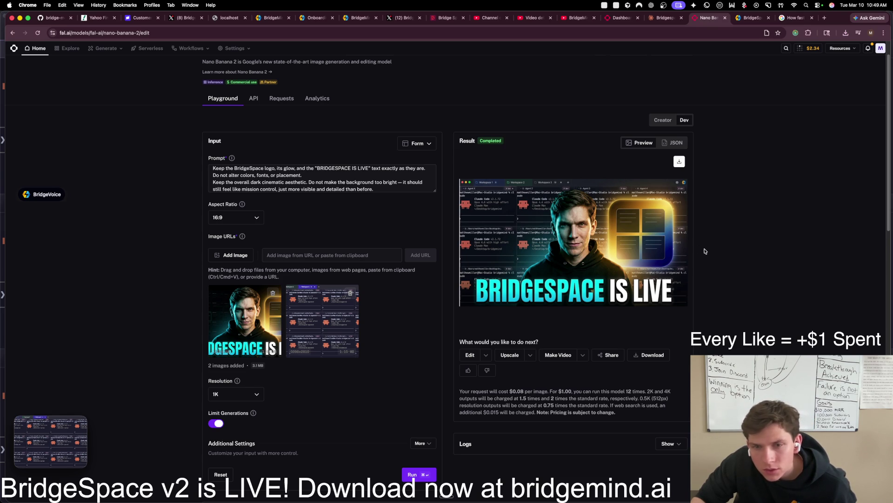
Step: Enlarge the workspace-backdrop thumbnail in fal.ai, then return to the YouTube Studio details dialog
{"action": "left_click", "coordinate": [622, 259]}
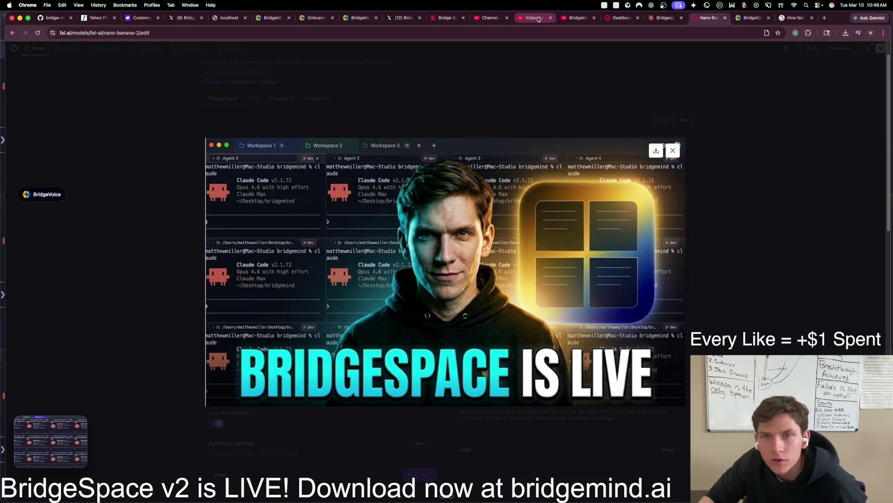
{"action": "left_click", "coordinate": [476, 23]}
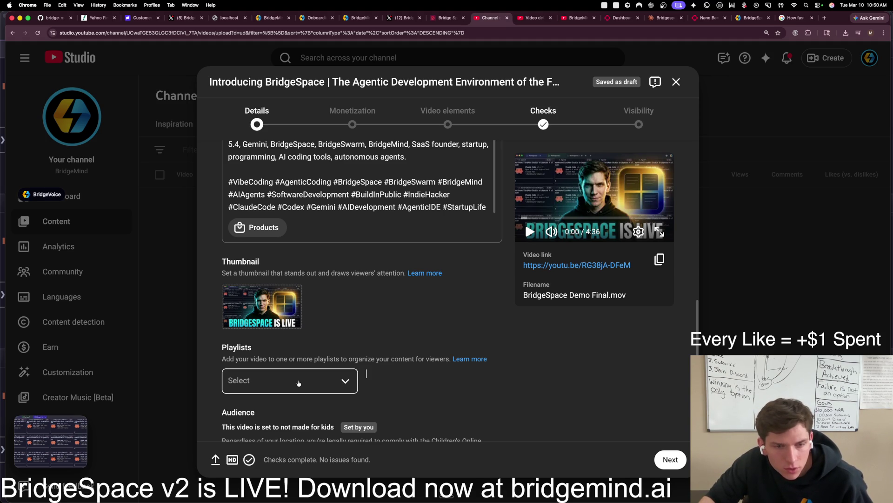
Step: Add the video to the 'Vibe Coding an App Until I Make $1,000,000' playlist
{"action": "mouse_move", "coordinate": [258, 298]}
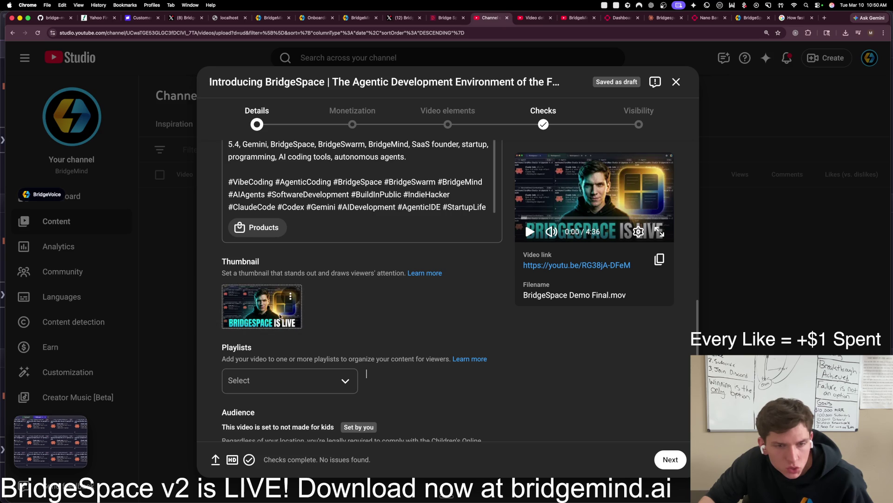
{"action": "left_click", "coordinate": [324, 384]}
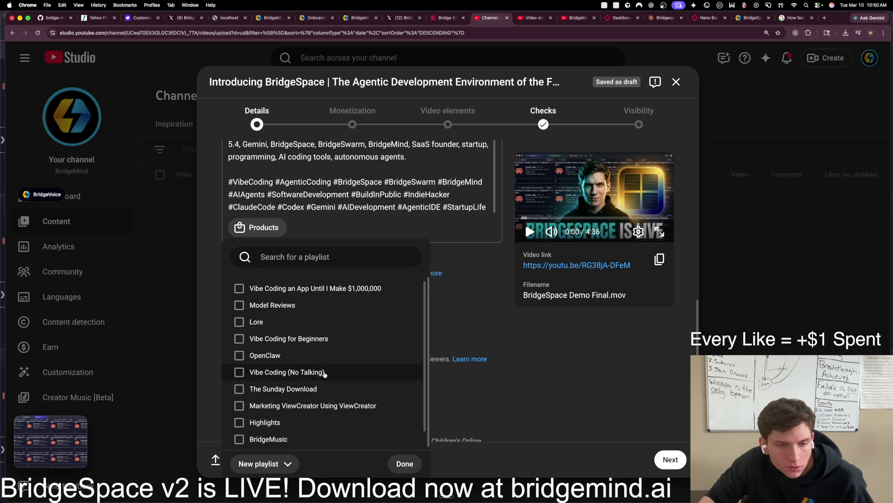
{"action": "scroll", "coordinate": [313, 371], "scroll_direction": "down", "scroll_amount": 1}
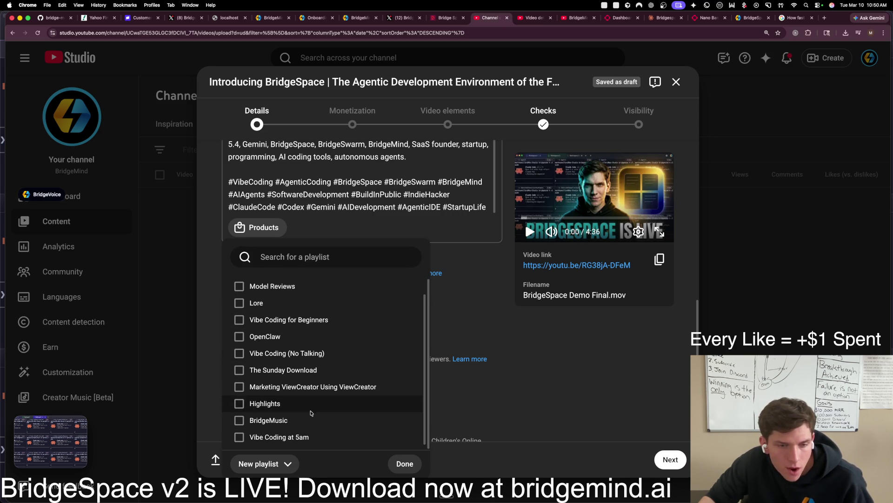
{"action": "scroll", "coordinate": [311, 412], "scroll_direction": "up", "scroll_amount": 1}
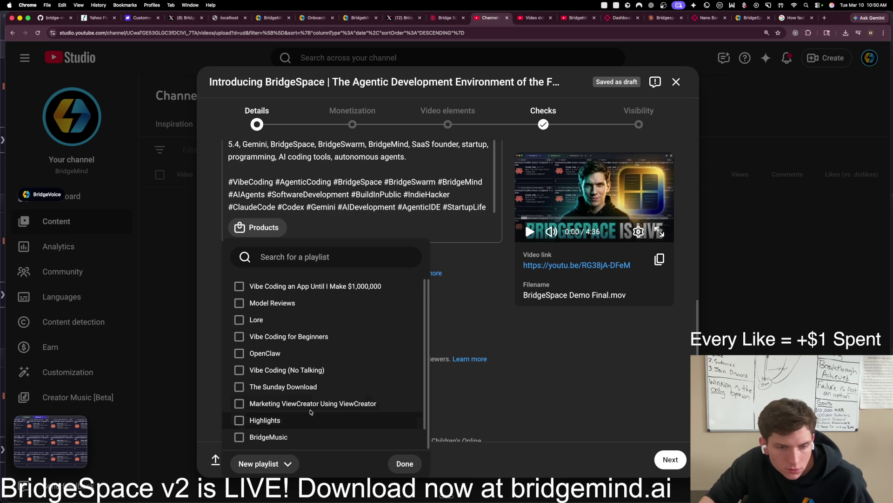
{"action": "left_click", "coordinate": [289, 464]}
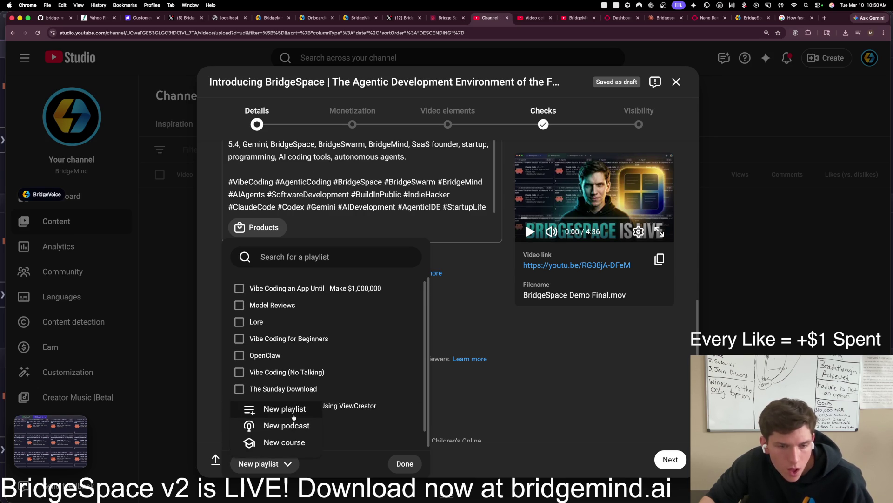
{"action": "key", "text": "Escape"}
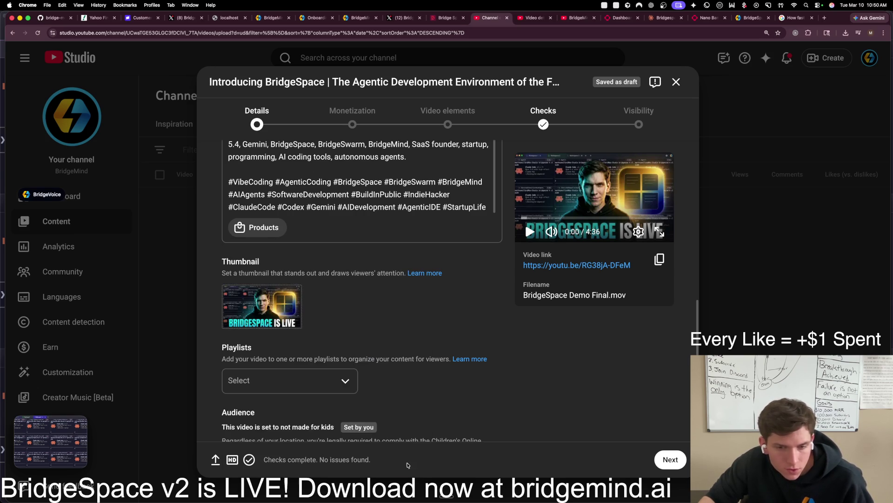
{"action": "scroll", "coordinate": [304, 363], "scroll_direction": "down", "scroll_amount": 5}
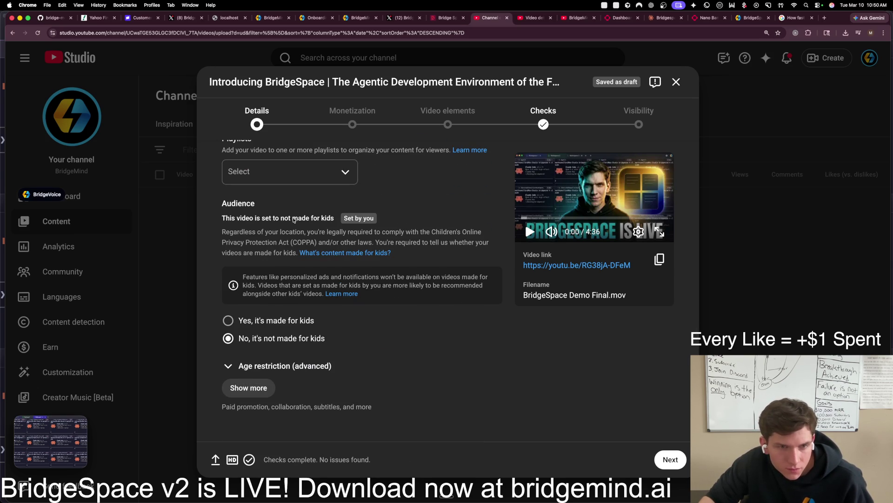
{"action": "scroll", "coordinate": [289, 228], "scroll_direction": "up", "scroll_amount": 2}
{"action": "left_click", "coordinate": [287, 238]}
{"action": "left_click", "coordinate": [285, 272]}
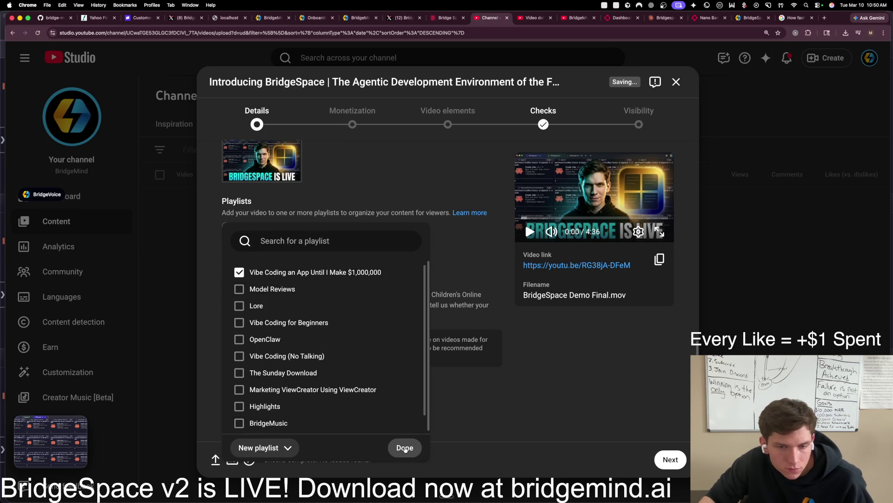
{"action": "left_click", "coordinate": [403, 446]}
Step: Set the video category to Science & Technology and continue to Monetization
{"action": "scroll", "coordinate": [326, 373], "scroll_direction": "down", "scroll_amount": 3}
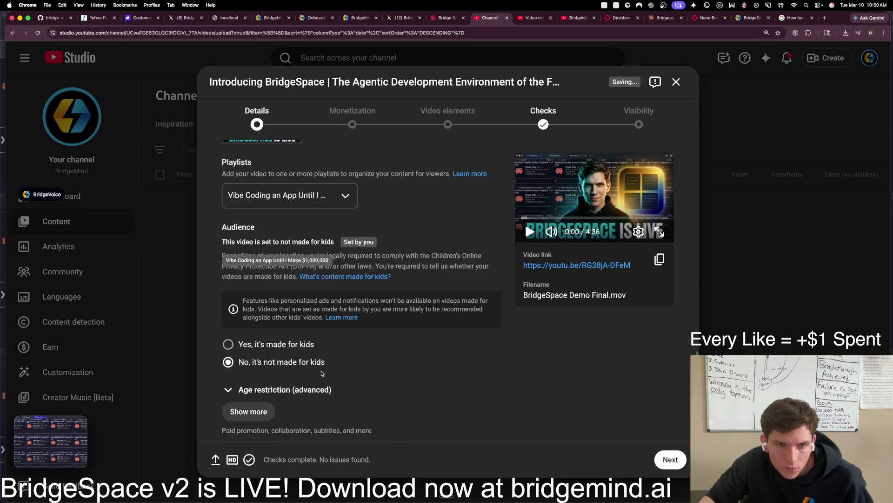
{"action": "left_click", "coordinate": [259, 396]}
{"action": "scroll", "coordinate": [259, 395], "scroll_direction": "down", "scroll_amount": 15}
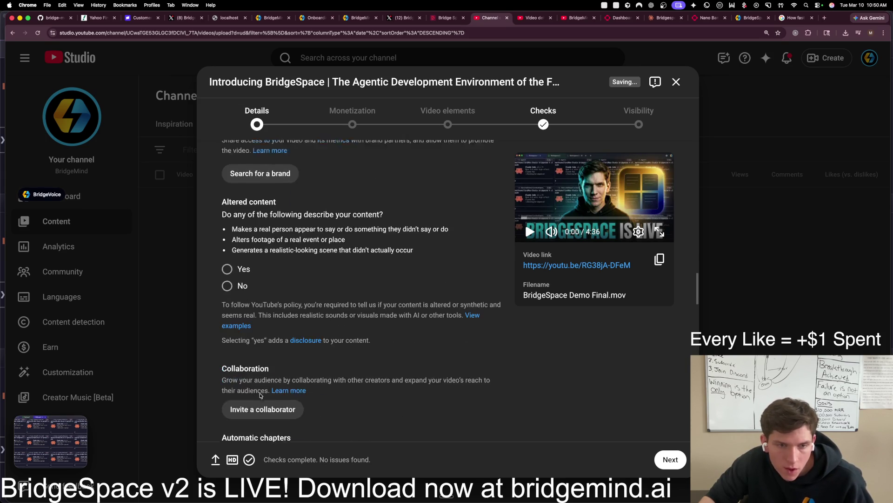
{"action": "scroll", "coordinate": [261, 396], "scroll_direction": "down", "scroll_amount": 8}
{"action": "scroll", "coordinate": [292, 242], "scroll_direction": "up", "scroll_amount": 3}
{"action": "left_click", "coordinate": [291, 250]}
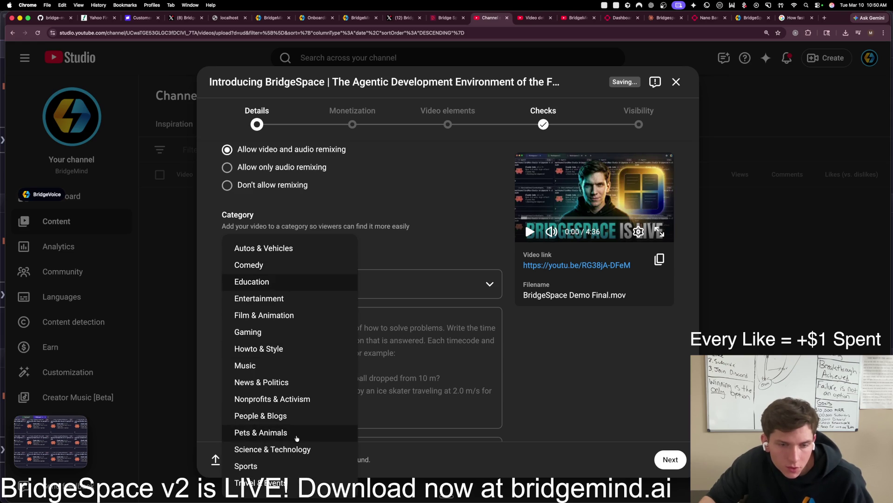
{"action": "left_click", "coordinate": [297, 449]}
{"action": "left_click", "coordinate": [666, 460]}
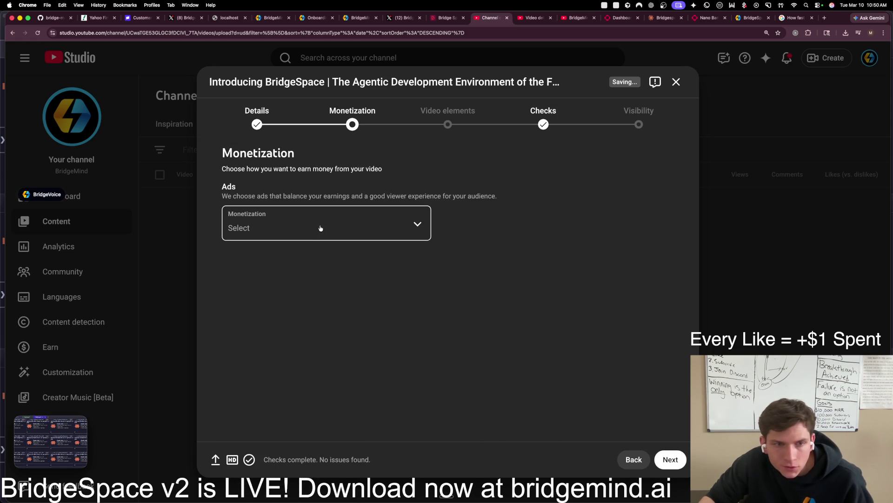
Step: Turn monetization off for the video
{"action": "left_click", "coordinate": [670, 459]}
{"action": "left_click", "coordinate": [307, 248]}
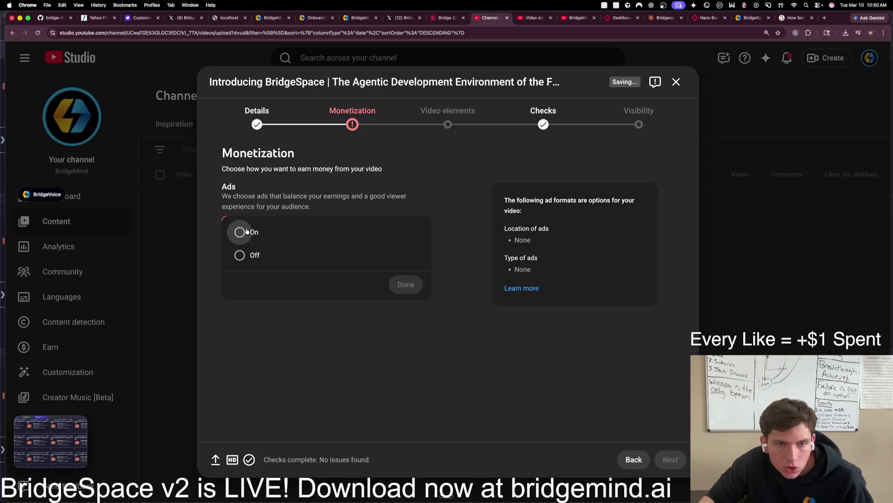
{"action": "left_click", "coordinate": [254, 255]}
{"action": "left_click", "coordinate": [405, 285]}
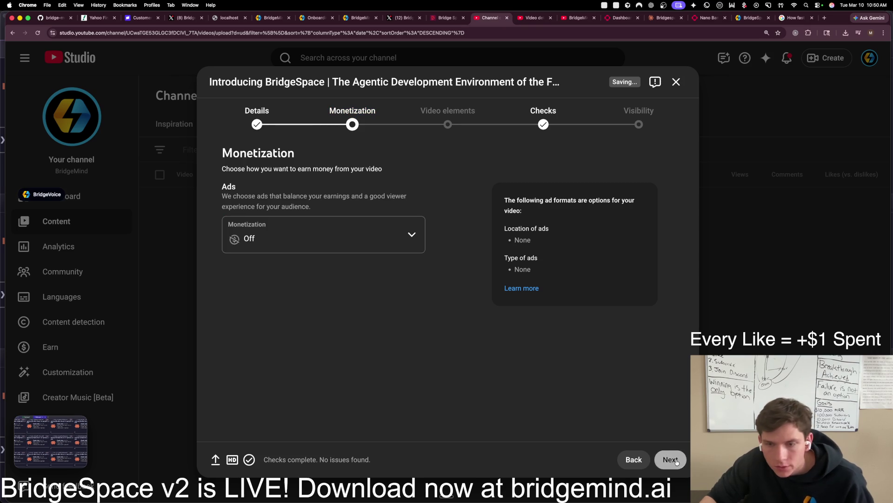
Step: Upload the Bridge Space .srt file as English (United States) subtitles and publish them
{"action": "left_click", "coordinate": [669, 459]}
{"action": "left_click", "coordinate": [645, 261]}
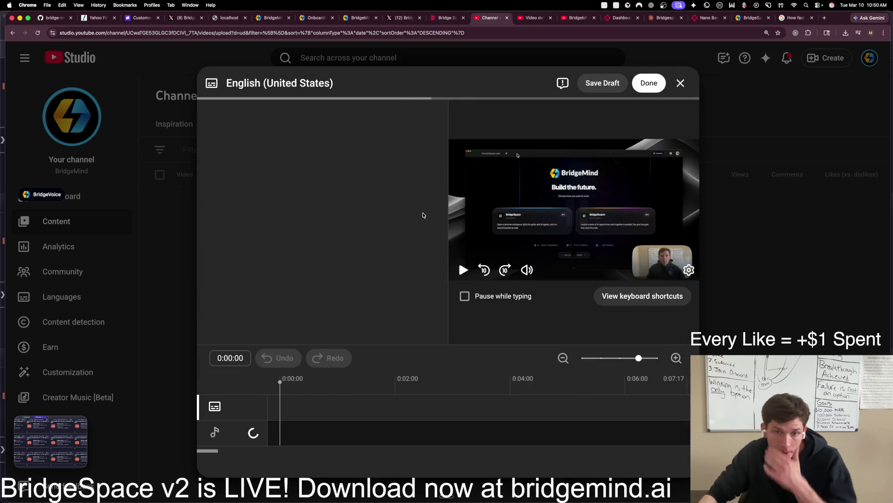
{"action": "left_click", "coordinate": [320, 161]}
{"action": "left_click", "coordinate": [512, 302]}
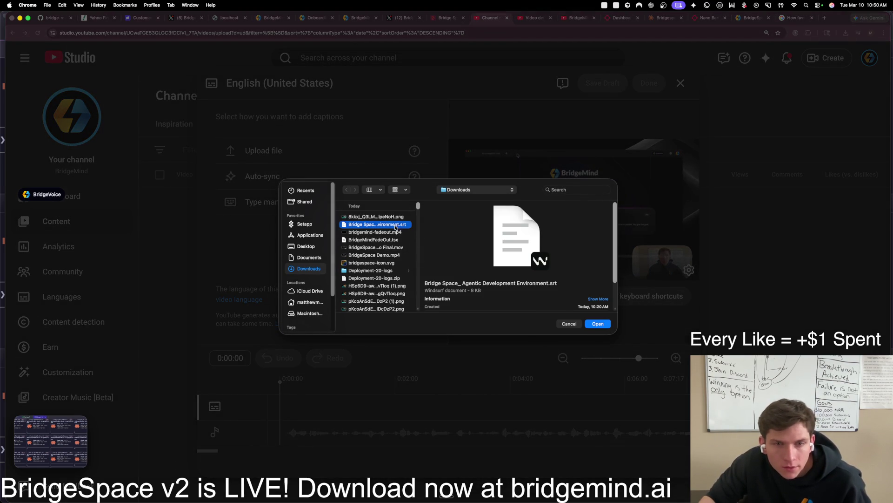
{"action": "left_click", "coordinate": [396, 224]}
{"action": "left_click", "coordinate": [598, 323]}
{"action": "left_click", "coordinate": [512, 302]}
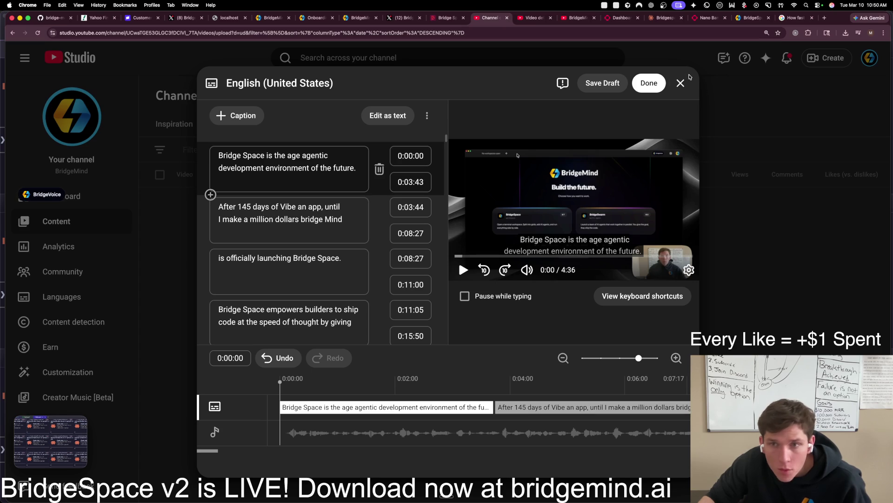
{"action": "left_click", "coordinate": [651, 87]}
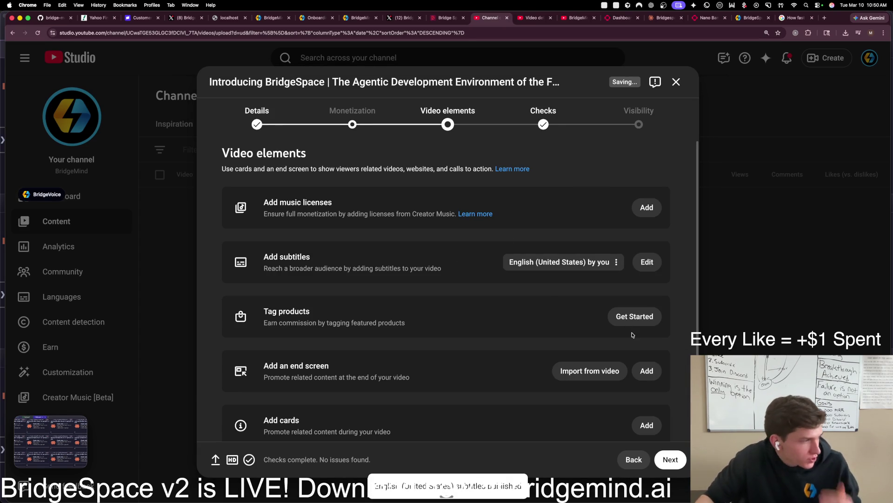
Step: Add an end screen using the '1 video, 1 subscribe' template
{"action": "left_click", "coordinate": [641, 374]}
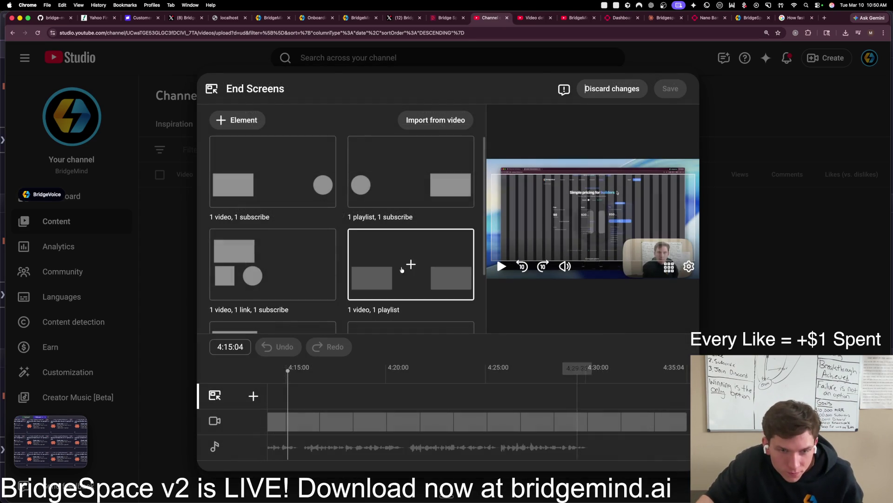
{"action": "left_click", "coordinate": [308, 196]}
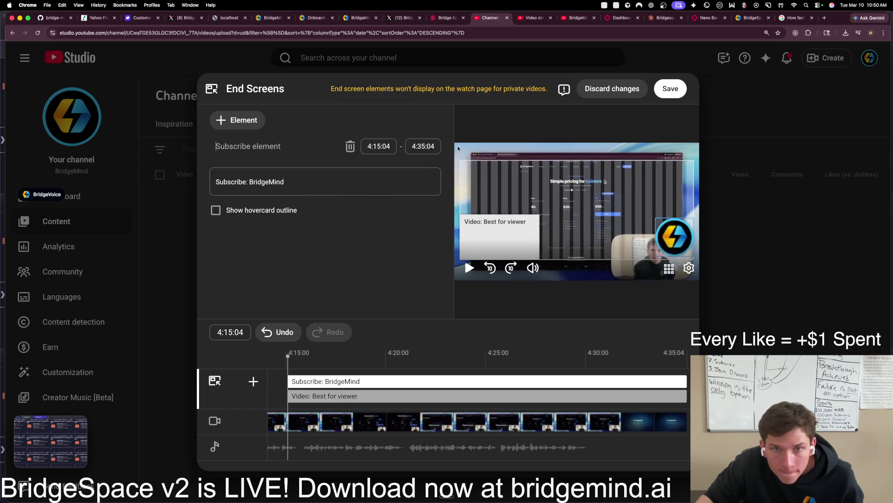
{"action": "left_click", "coordinate": [671, 89]}
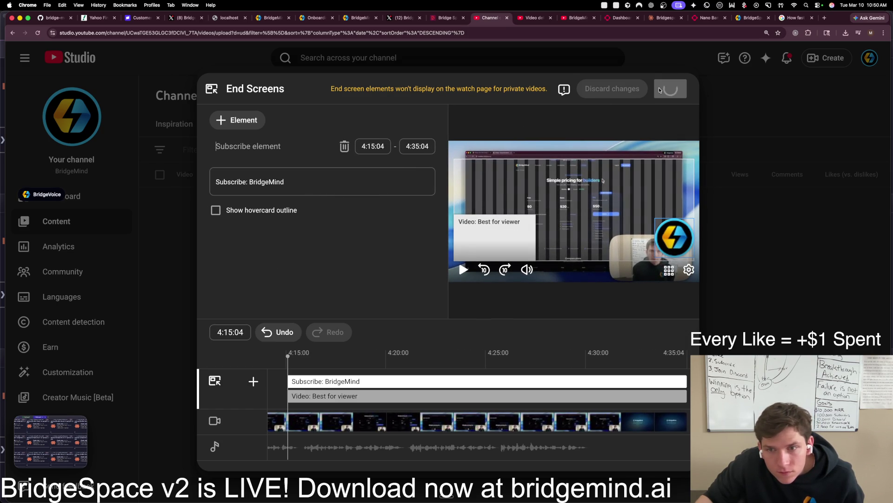
Step: Add a card for the $1,000,000 vibe-coding playlist with teaser text 'Vibe Coding To $1M'
{"action": "scroll", "coordinate": [543, 382], "scroll_direction": "down", "scroll_amount": 2}
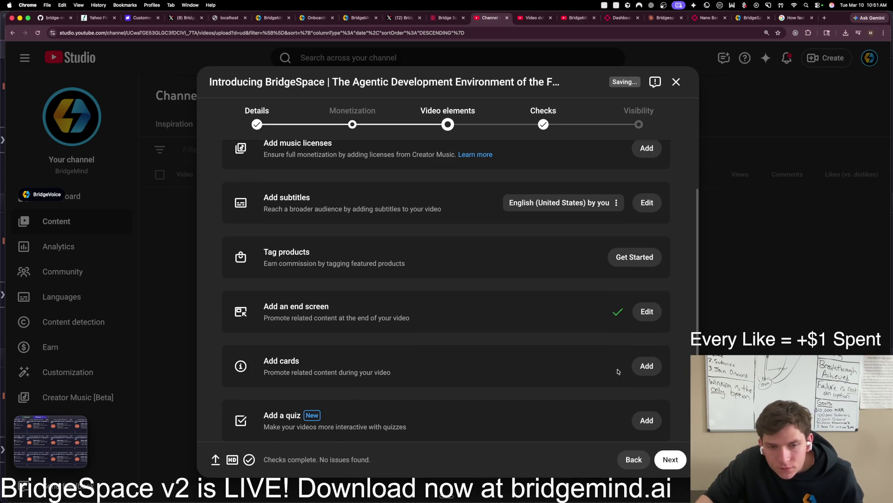
{"action": "left_click", "coordinate": [647, 366]}
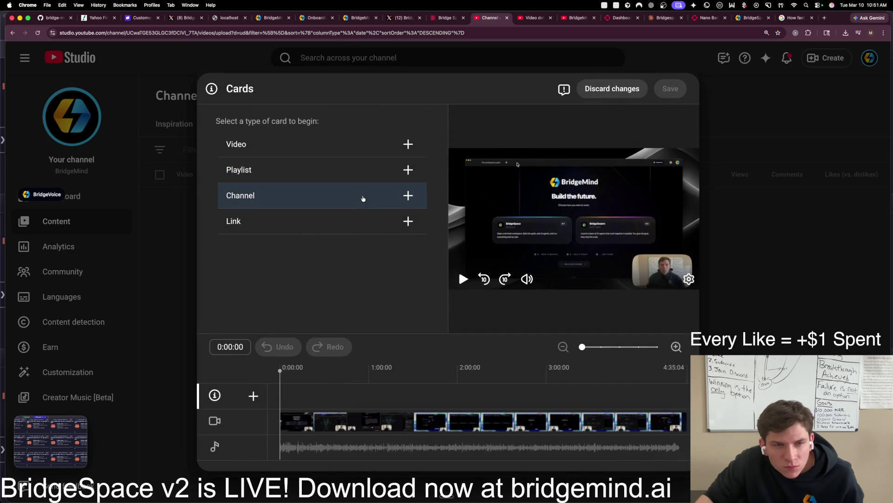
{"action": "left_click", "coordinate": [383, 171]}
{"action": "left_click", "coordinate": [272, 188]}
{"action": "left_click", "coordinate": [312, 221]}
{"action": "type", "text": "Vibe Coding To $1M"}
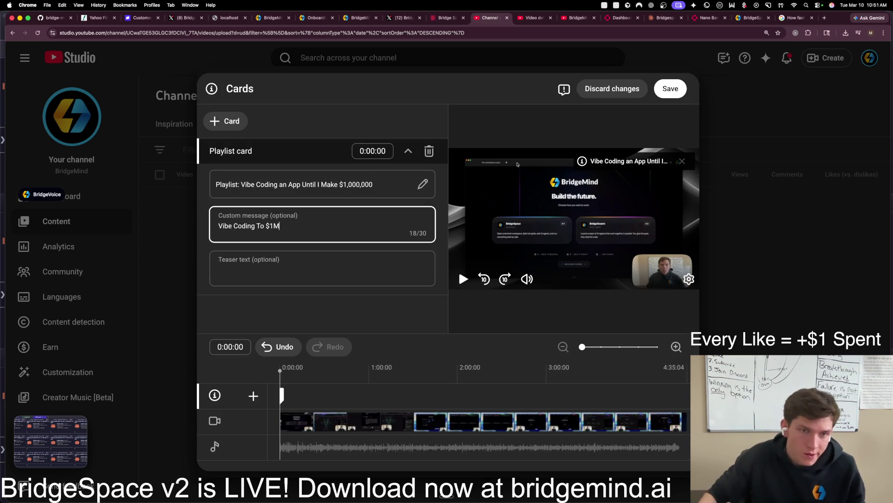
{"action": "key", "text": "super+a"}
{"action": "key", "text": "super+c"}
{"action": "left_click", "coordinate": [357, 269]}
{"action": "key", "text": "super+v"}
{"action": "left_click", "coordinate": [670, 89]}
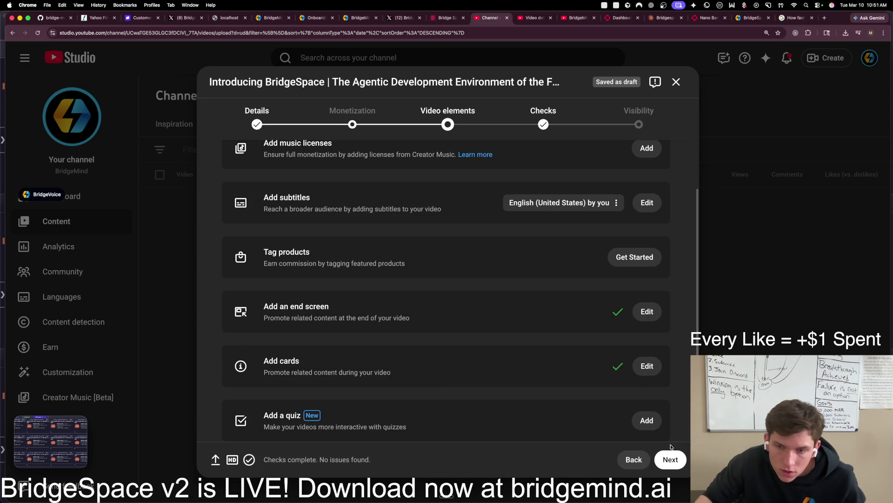
{"action": "scroll", "coordinate": [601, 419], "scroll_direction": "down", "scroll_amount": 1}
Step: Schedule the video's release for Mar 10, 2026 at 12:00 PM
{"action": "left_click", "coordinate": [663, 459]}
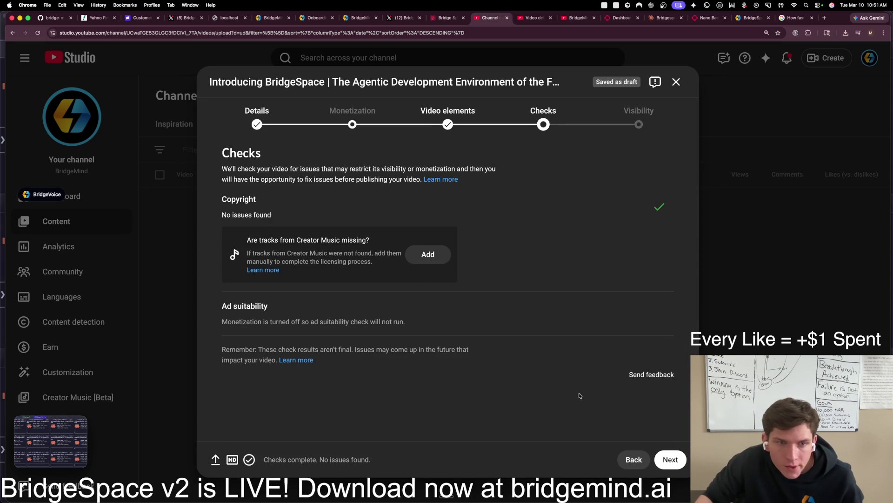
{"action": "left_click", "coordinate": [669, 460]}
{"action": "left_click", "coordinate": [324, 369]}
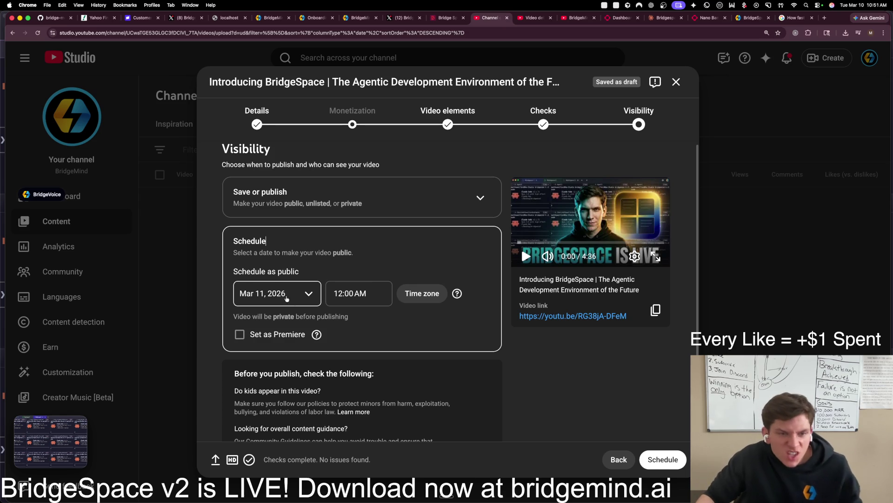
{"action": "left_click", "coordinate": [281, 301]}
{"action": "left_click", "coordinate": [303, 371]}
{"action": "left_click", "coordinate": [345, 298]}
{"action": "scroll", "coordinate": [362, 332], "scroll_direction": "down", "scroll_amount": 10}
{"action": "scroll", "coordinate": [371, 387], "scroll_direction": "down", "scroll_amount": 7}
{"action": "scroll", "coordinate": [374, 399], "scroll_direction": "down", "scroll_amount": 5}
{"action": "left_click", "coordinate": [364, 449]}
Step: Mark the scheduled release as a premiere, confirm it, and open the watch page
{"action": "left_click", "coordinate": [253, 338]}
{"action": "scroll", "coordinate": [596, 382], "scroll_direction": "down", "scroll_amount": 2}
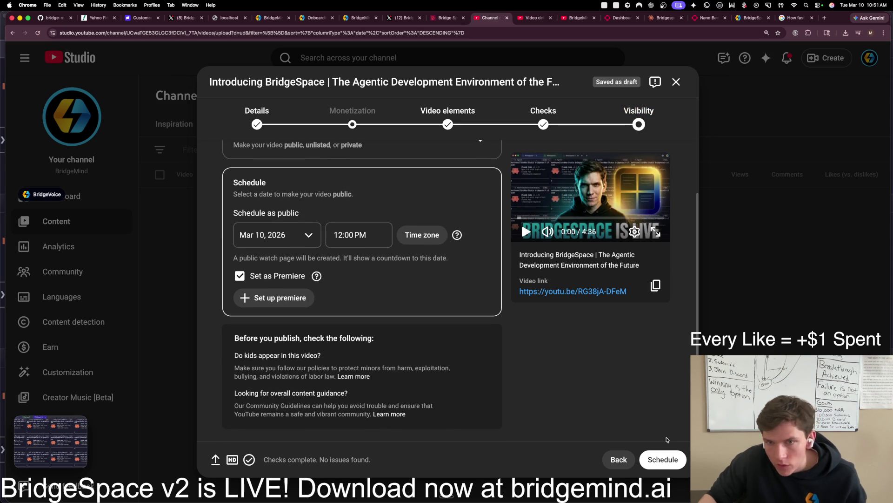
{"action": "left_click", "coordinate": [671, 455]}
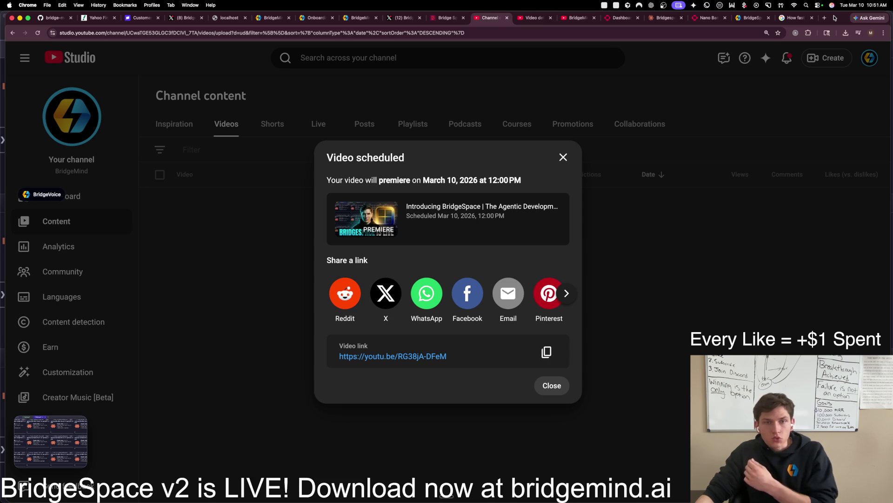
{"action": "left_click", "coordinate": [440, 357]}
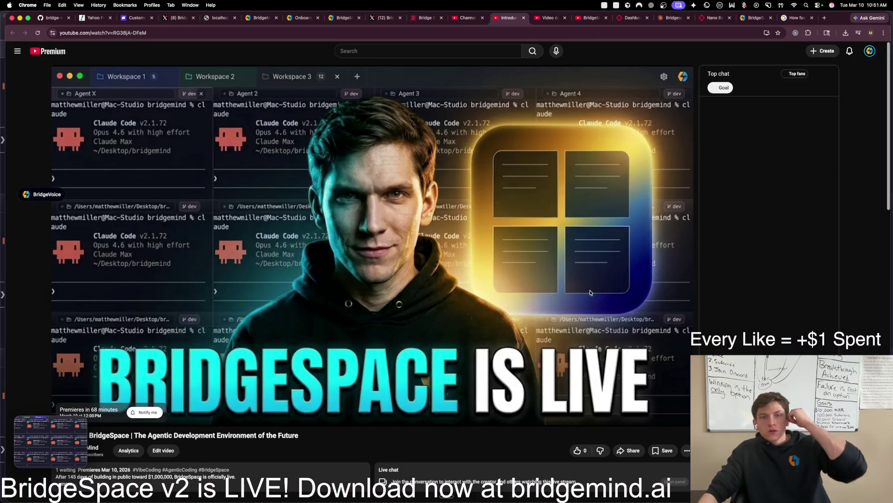
Step: Begin a comment under the premiere video starting 'Download BridgeSpace here:'
{"action": "key", "text": "super+l"}
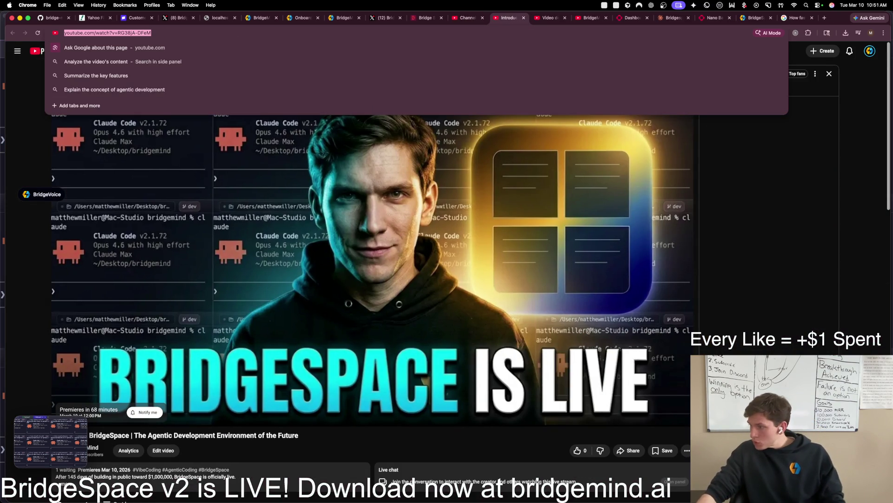
{"action": "key", "text": "super+shift+4"}
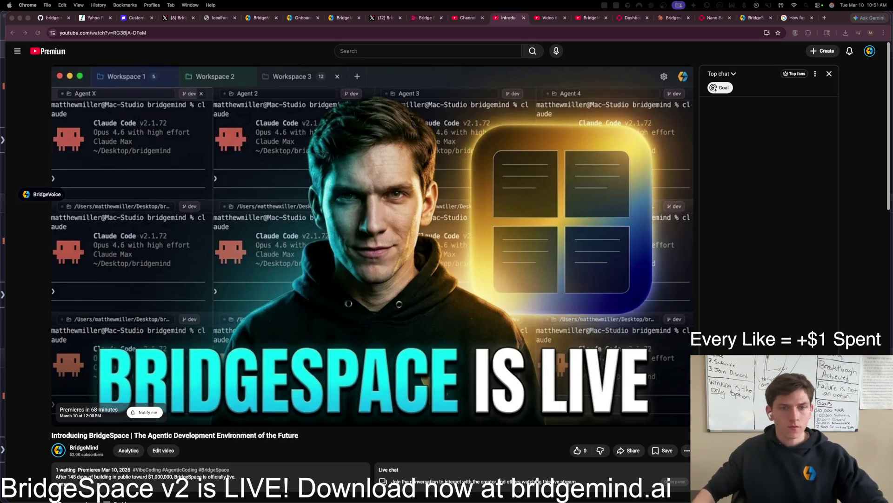
{"action": "scroll", "coordinate": [409, 466], "scroll_direction": "down", "scroll_amount": 5}
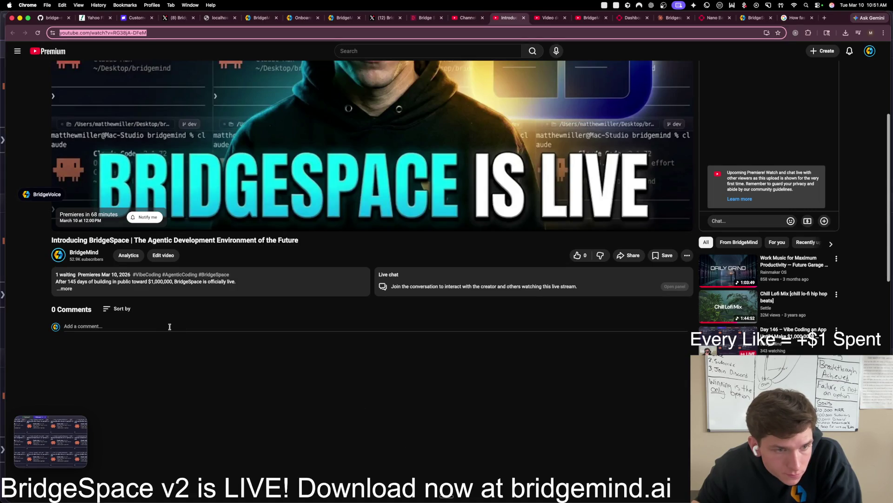
{"action": "left_click", "coordinate": [172, 328]}
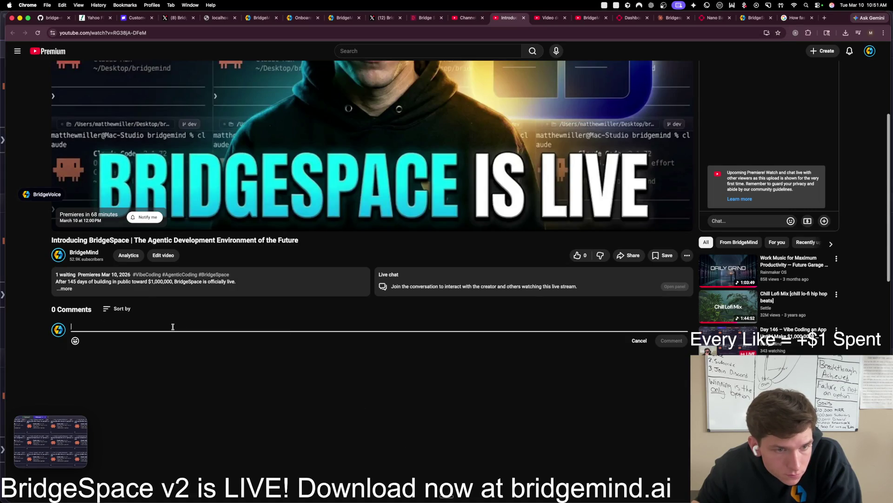
{"action": "type", "text": "Download BridgeSpace here:"}
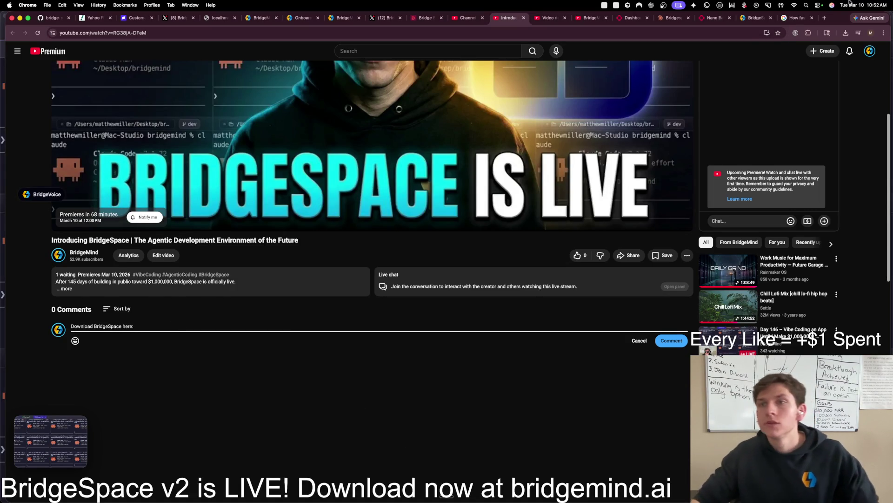
Step: Copy the BridgeSpace product page URL from bridgemind.ai in a new tab
{"action": "left_click_drag", "start_coordinate": [497, 17], "coordinate": [791, 18]}
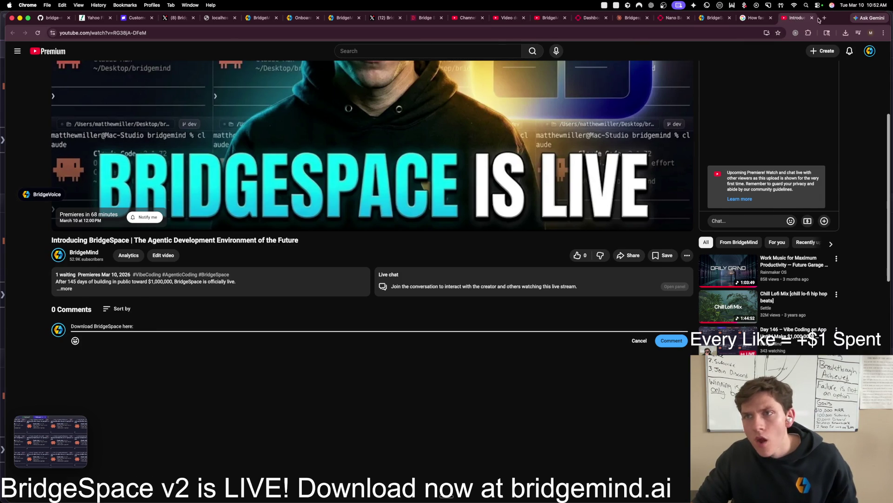
{"action": "left_click", "coordinate": [824, 18]}
{"action": "type", "text": "b"}
{"action": "key", "text": "Return"}
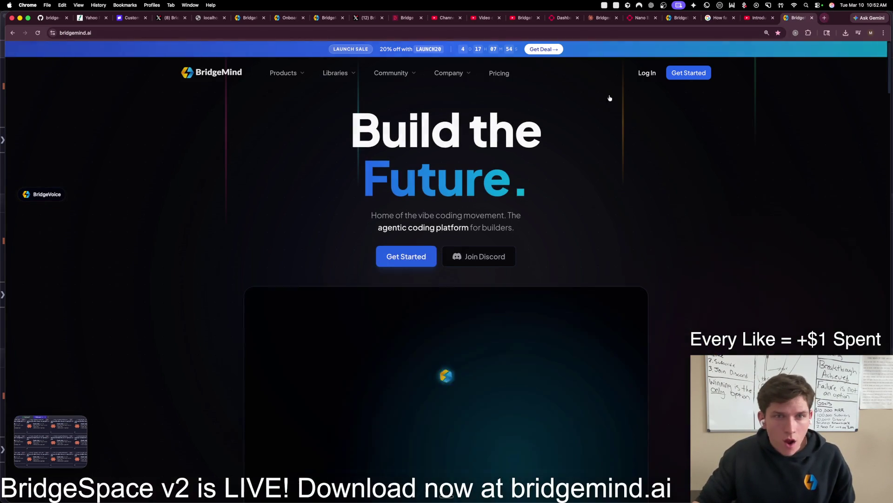
{"action": "mouse_move", "coordinate": [294, 81]}
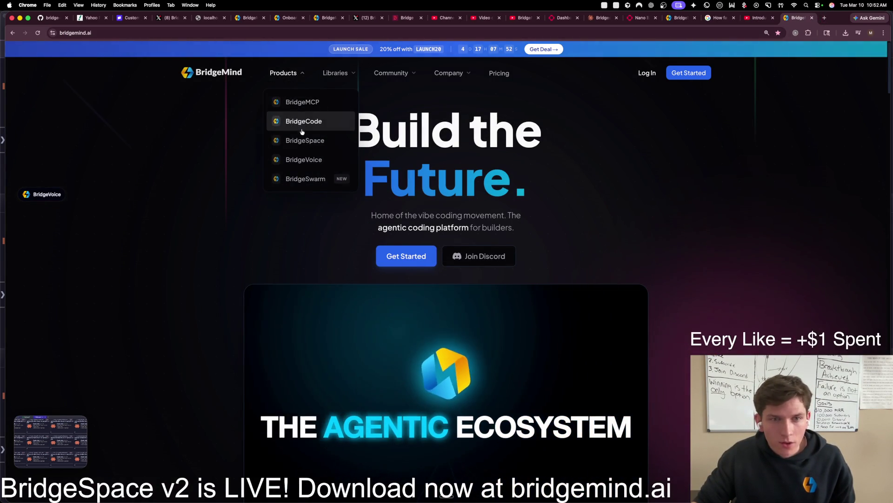
{"action": "left_click", "coordinate": [304, 148]}
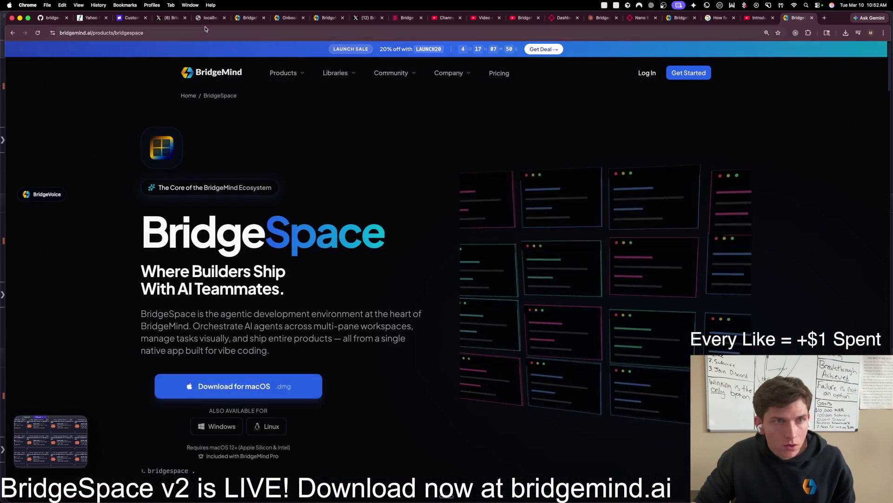
{"action": "key", "text": "super+l"}
Step: Paste the bridgemind.ai/products/bridgespace link into the comment, post it, and test the link
{"action": "left_click", "coordinate": [756, 17]}
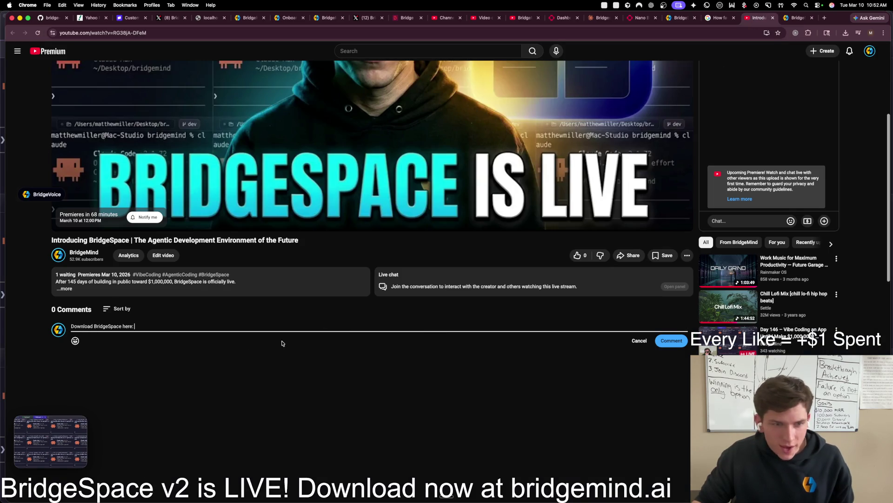
{"action": "key", "text": "super+v"}
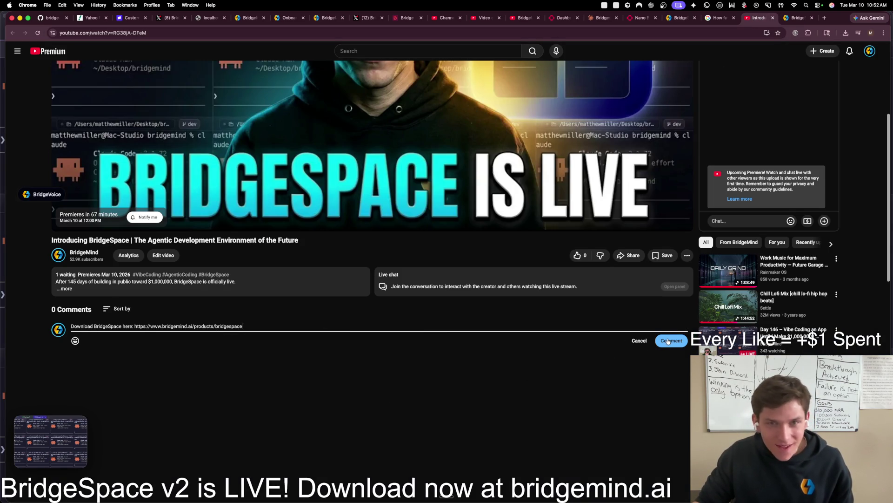
{"action": "left_click", "coordinate": [668, 341]}
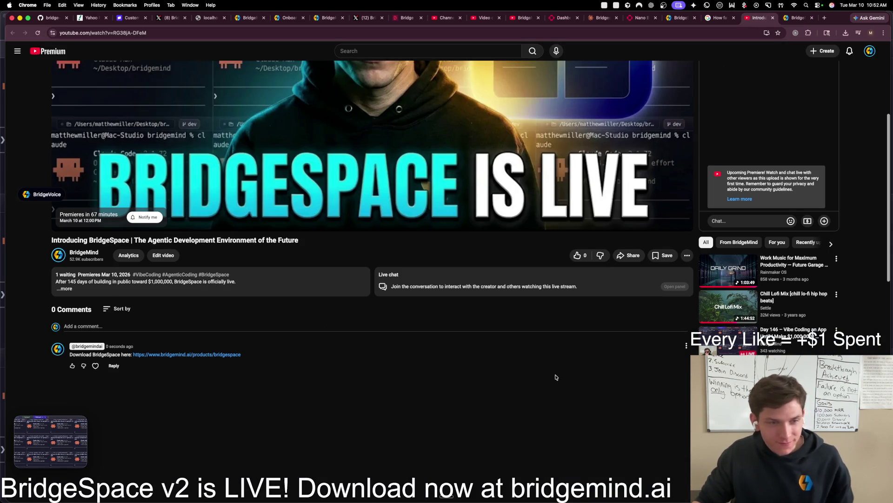
{"action": "left_click", "coordinate": [236, 355]}
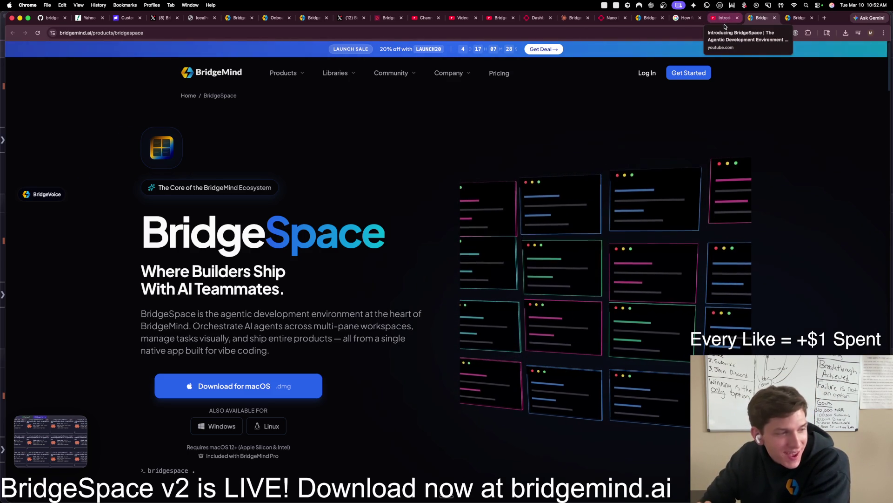
Step: Go back to the Introducing BridgeSpace watch page and widen the Chrome window
{"action": "left_click", "coordinate": [720, 20]}
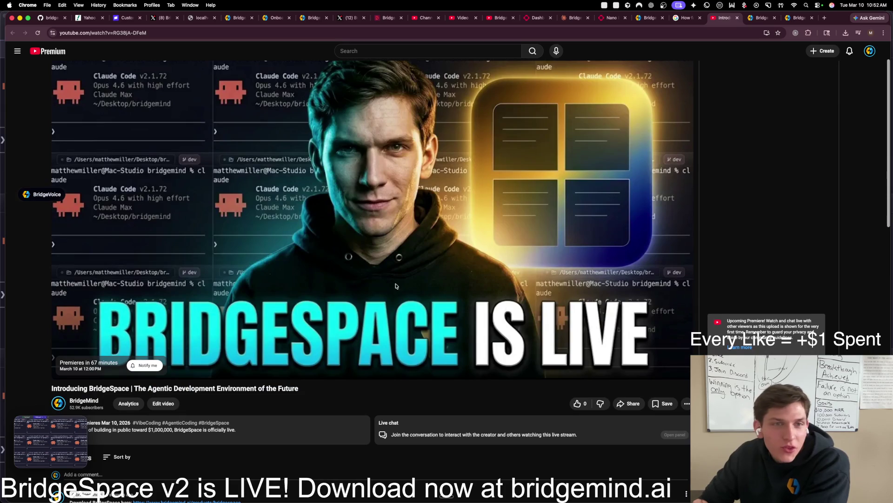
{"action": "scroll", "coordinate": [285, 213], "scroll_direction": "down", "scroll_amount": 1}
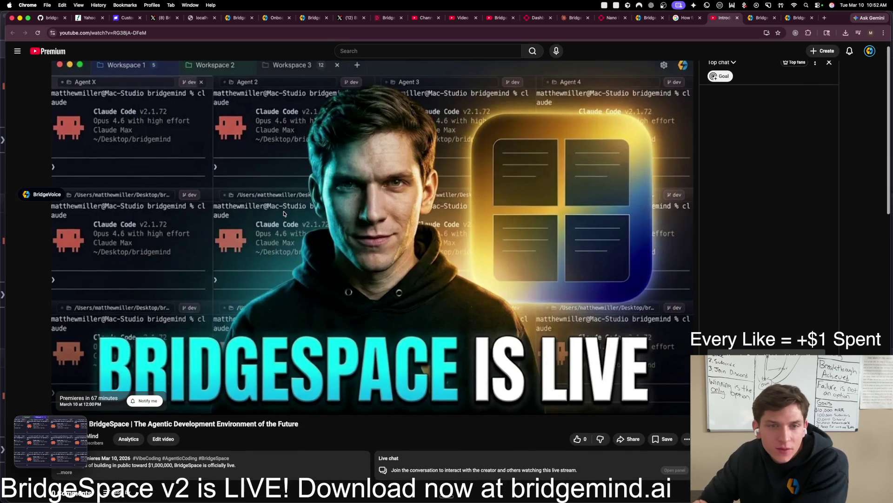
{"action": "scroll", "coordinate": [284, 213], "scroll_direction": "down", "scroll_amount": 1}
{"action": "scroll", "coordinate": [284, 214], "scroll_direction": "up", "scroll_amount": 2}
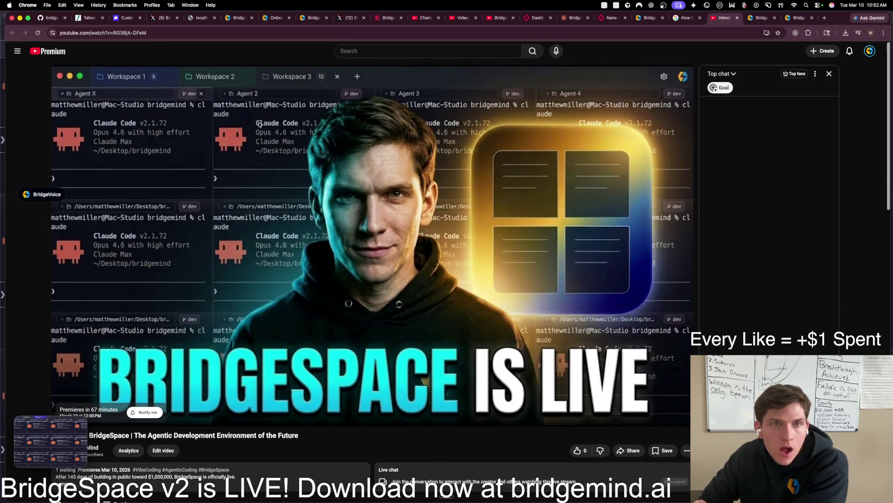
{"action": "left_click", "coordinate": [156, 31]}
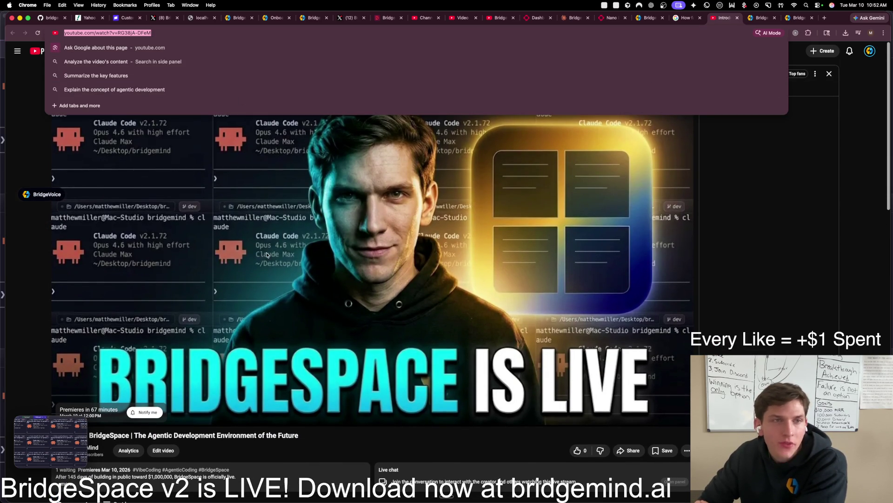
{"action": "left_click", "coordinate": [10, 311]}
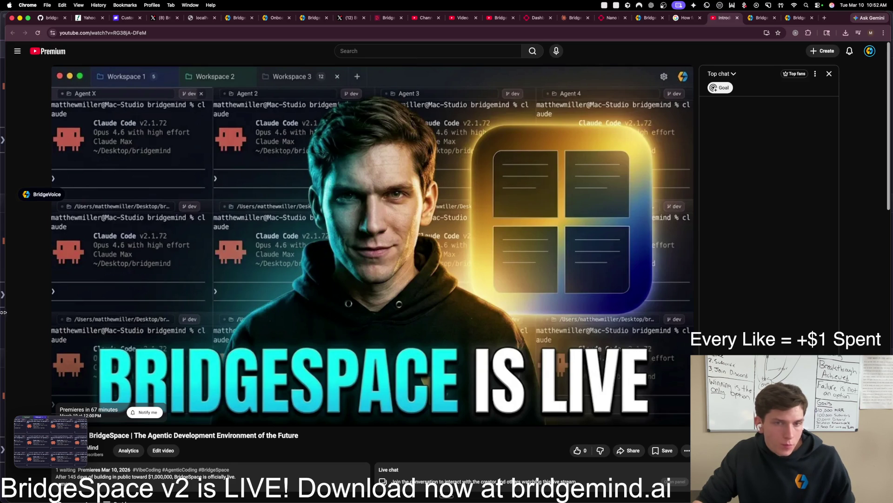
{"action": "left_click_drag", "start_coordinate": [5, 314], "coordinate": [3, 312]}
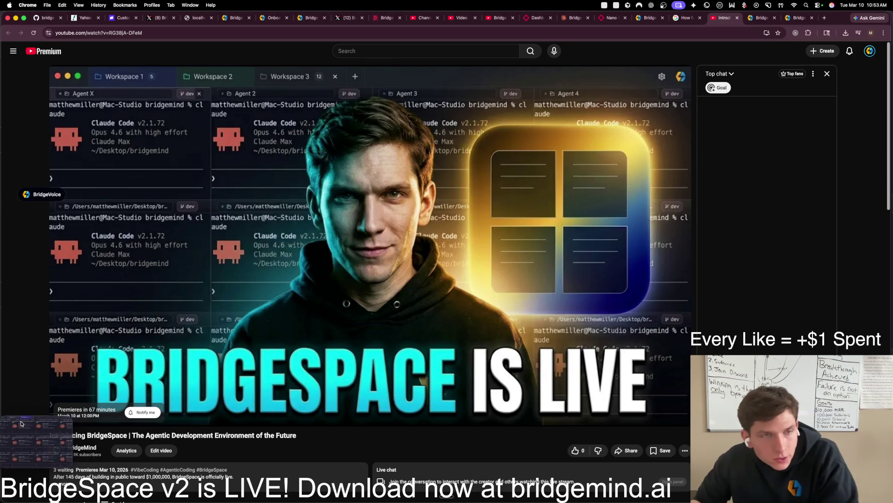
Step: Type and undo 'bridgespace' in the address bar, then glance over open windows
{"action": "left_click", "coordinate": [155, 37]}
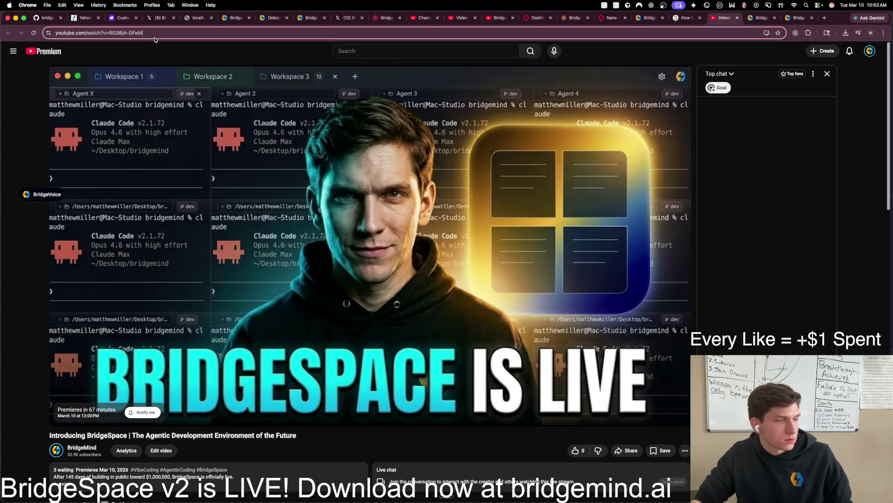
{"action": "type", "text": "bridgespace"}
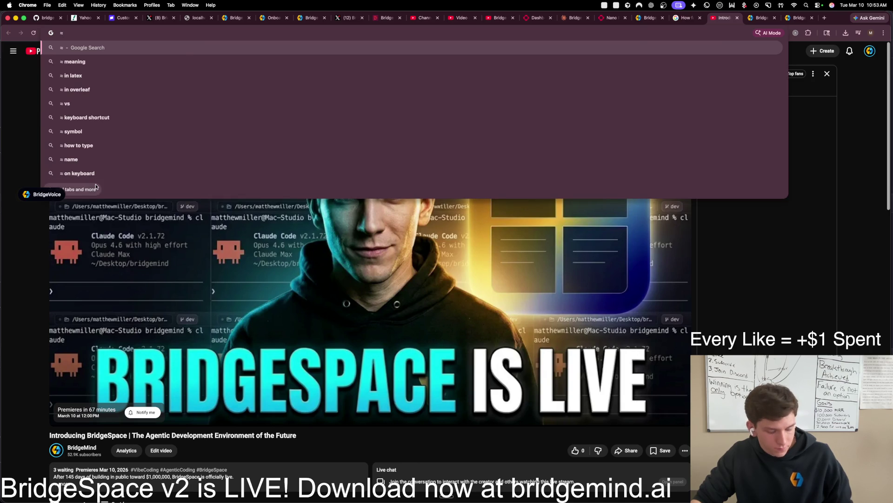
{"action": "key", "text": "super+z"}
{"action": "left_click", "coordinate": [13, 301]}
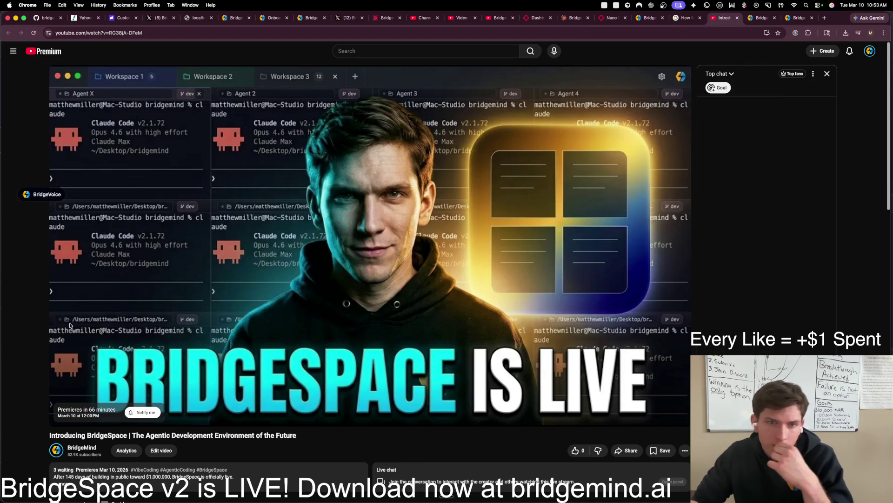
{"action": "scroll", "coordinate": [138, 280], "scroll_direction": "down", "scroll_amount": 1}
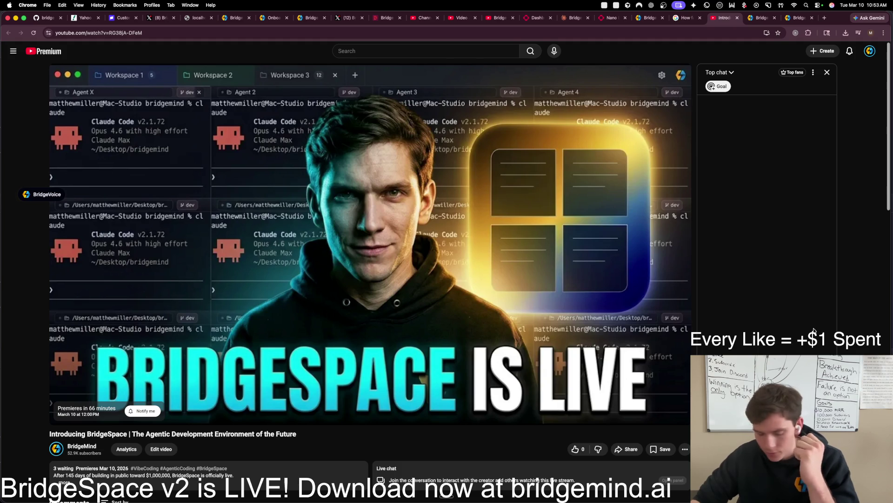
{"action": "key", "text": "ctrl+Up"}
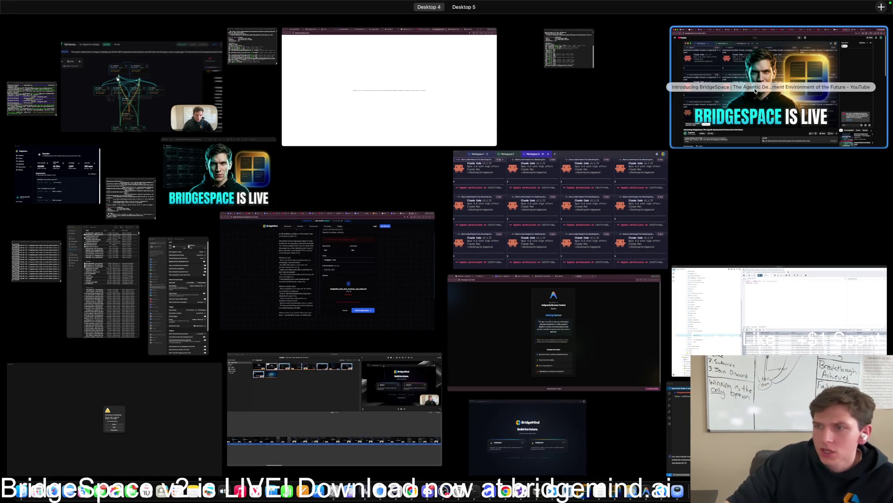
{"action": "key", "text": "Escape"}
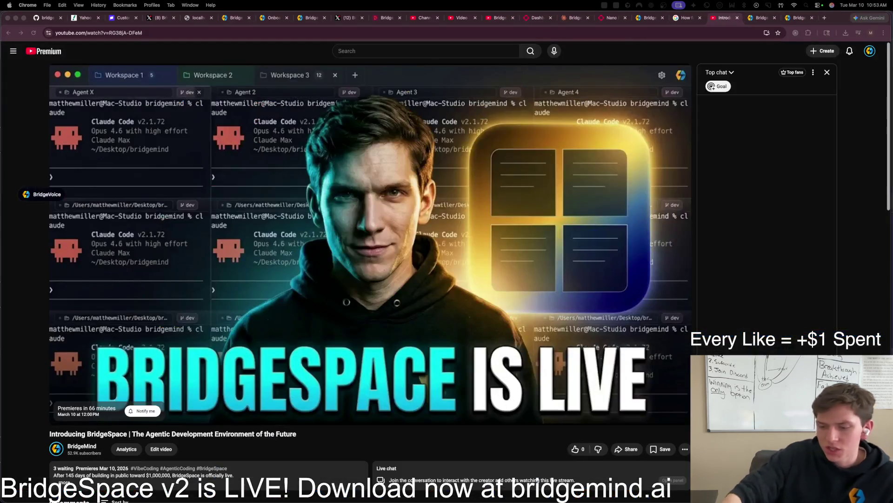
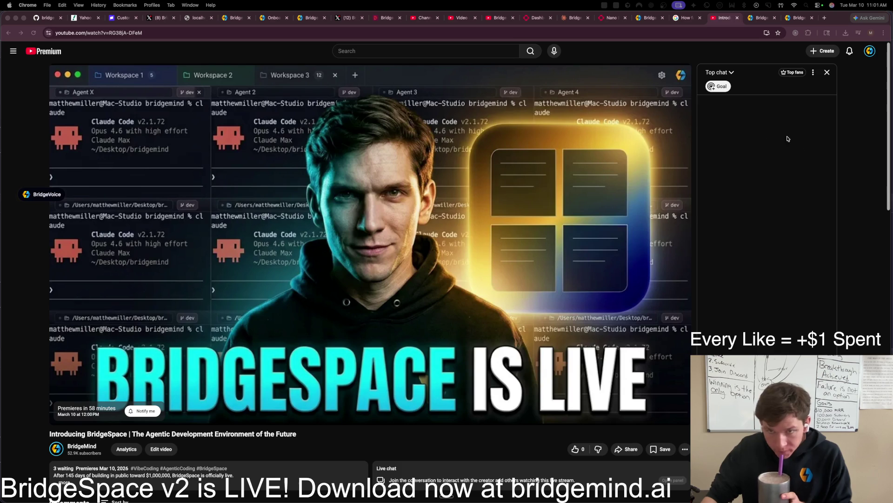
Step: Switch from the YouTube BridgeSpace premiere page to the Claude chat tab
{"action": "left_click_drag", "start_coordinate": [577, 18], "coordinate": [688, 18]}
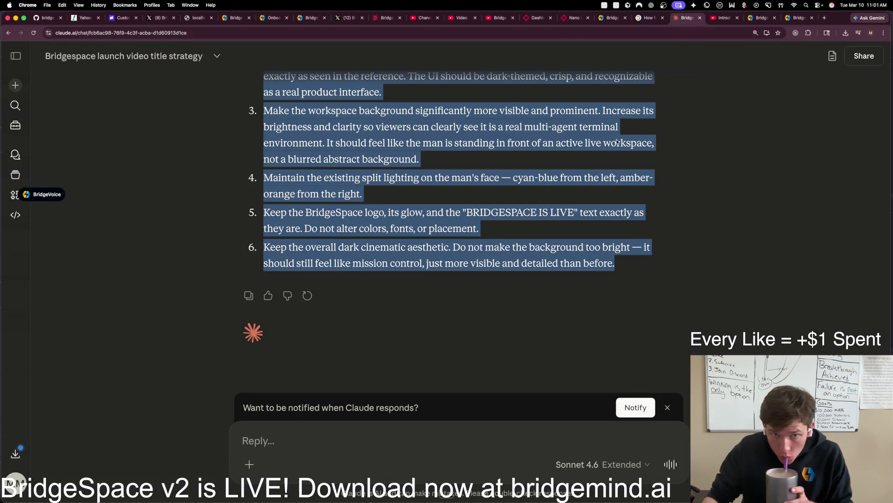
Step: Dictate and send a request for a viral, $500-sponsored launch-video X post with hook and call to action
{"action": "left_click", "coordinate": [380, 428]}
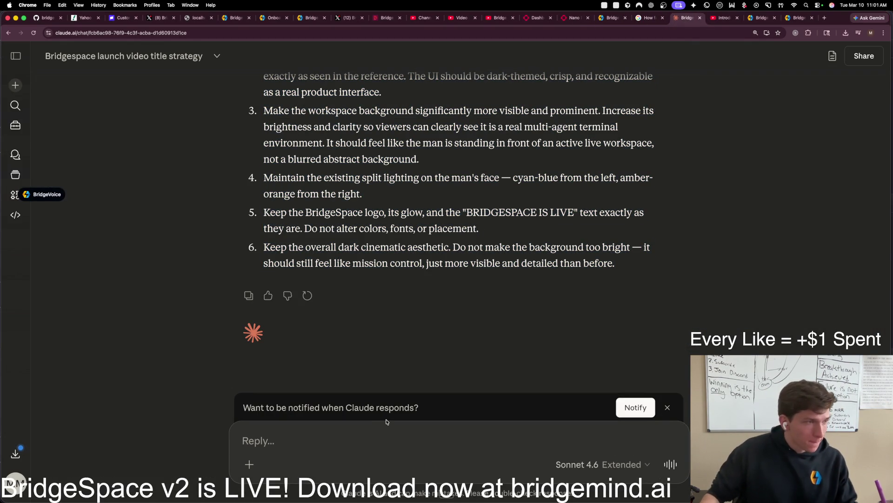
{"action": "type", "text": "+"}
{"action": "key", "text": "Return"}
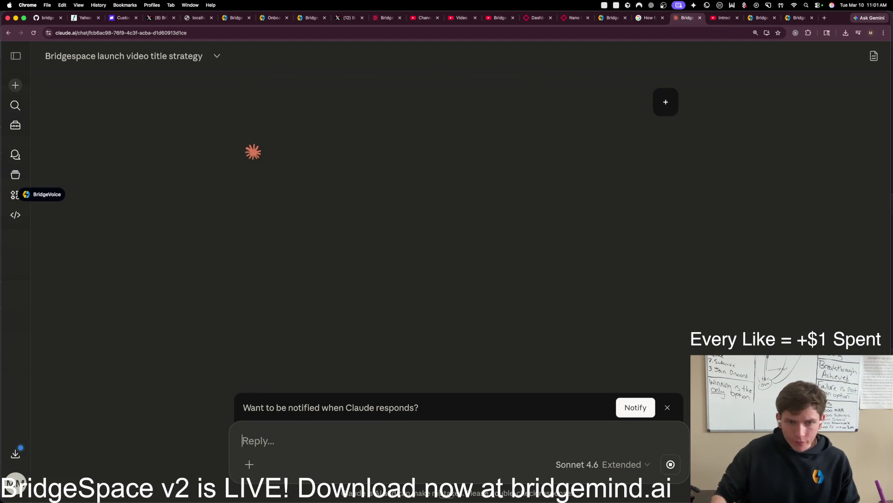
{"action": "key", "text": "ctrl+space"}
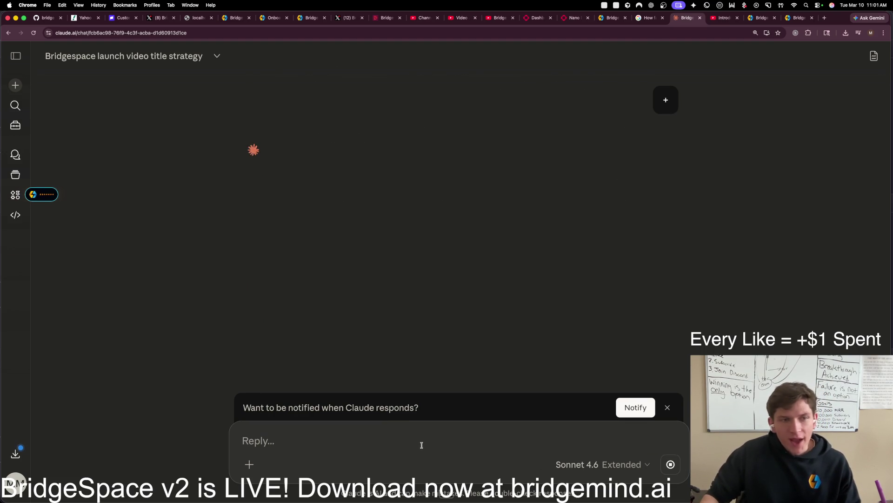
{"action": "key", "text": "ctrl+space"}
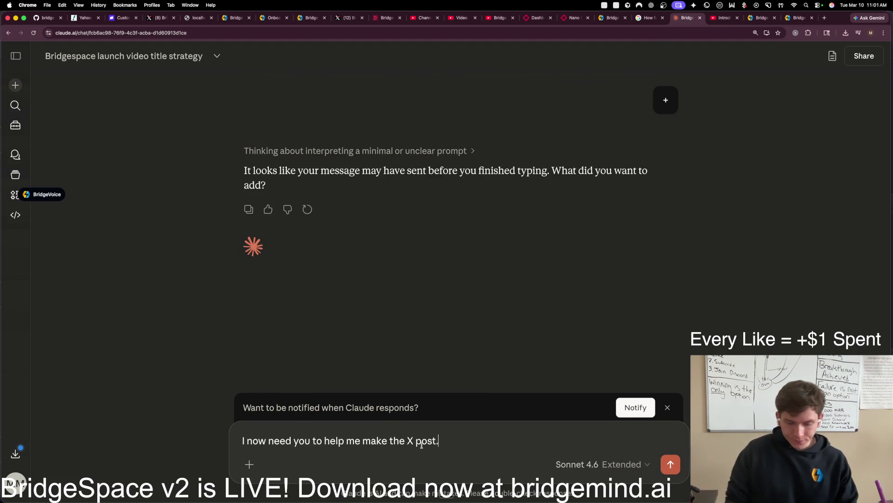
{"action": "key", "text": "ctrl+space"}
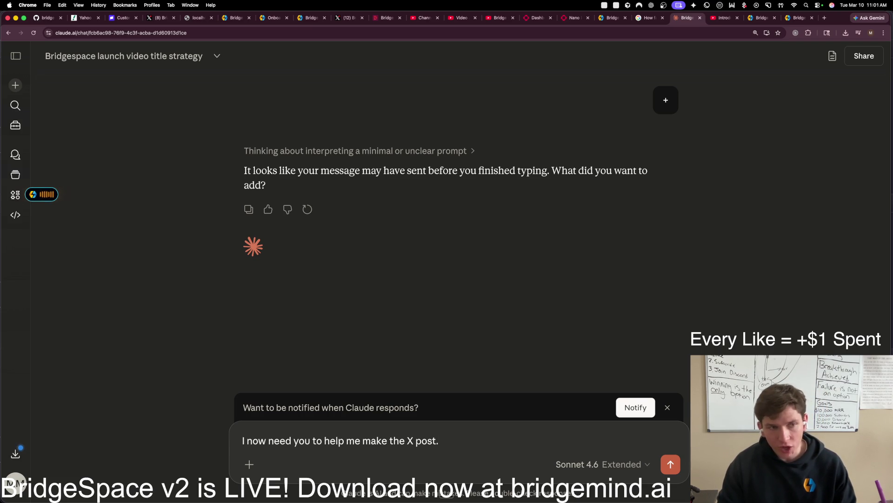
{"action": "key", "text": "ctrl+space"}
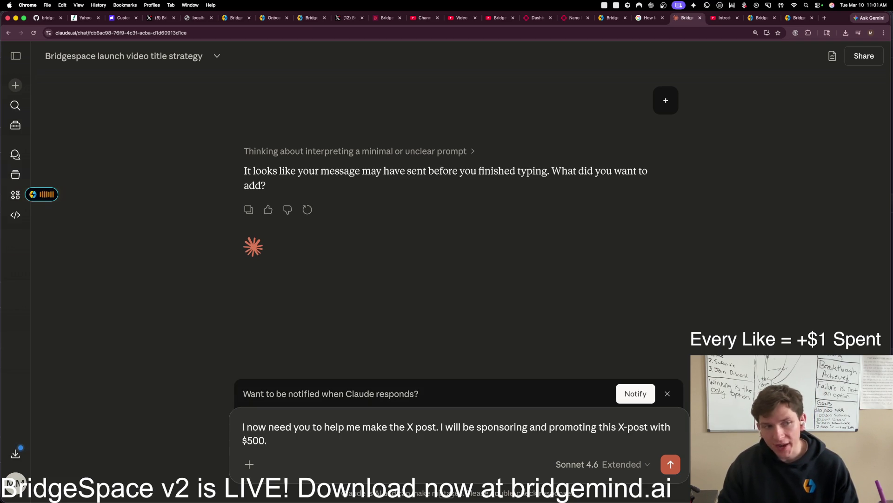
{"action": "key", "text": "ctrl+space"}
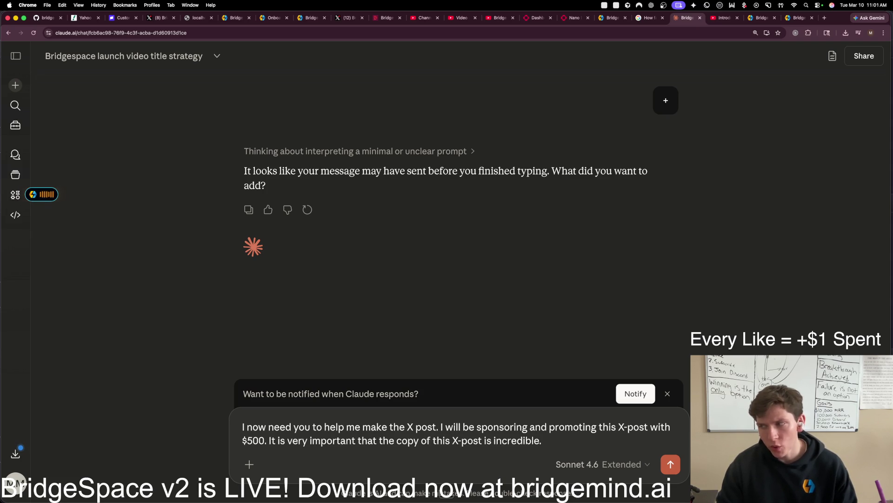
{"action": "key", "text": "ctrl+space"}
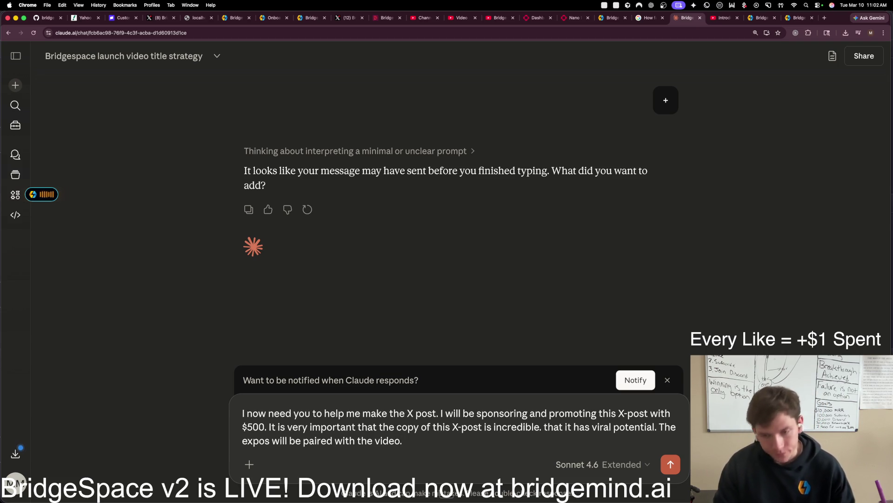
{"action": "key", "text": "ctrl+space"}
{"action": "key", "text": "Return"}
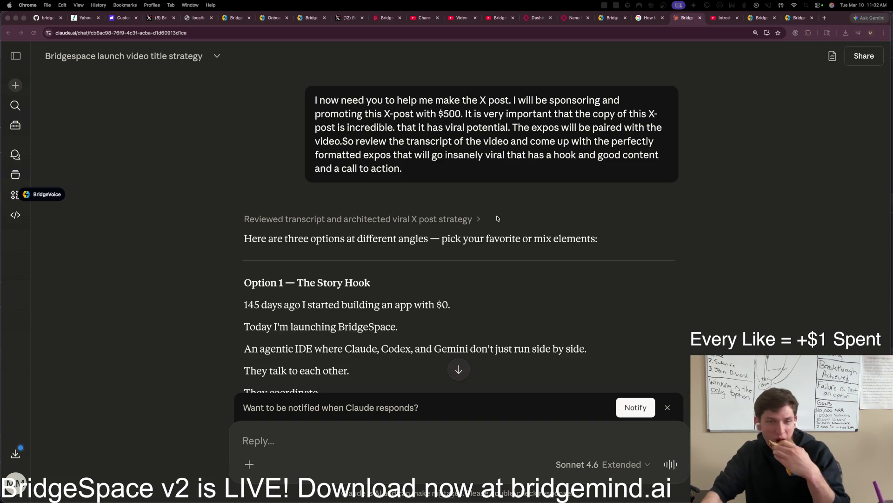
{"action": "scroll", "coordinate": [499, 232], "scroll_direction": "down", "scroll_amount": 1}
{"action": "scroll", "coordinate": [501, 245], "scroll_direction": "down", "scroll_amount": 1}
{"action": "scroll", "coordinate": [499, 247], "scroll_direction": "down", "scroll_amount": 2}
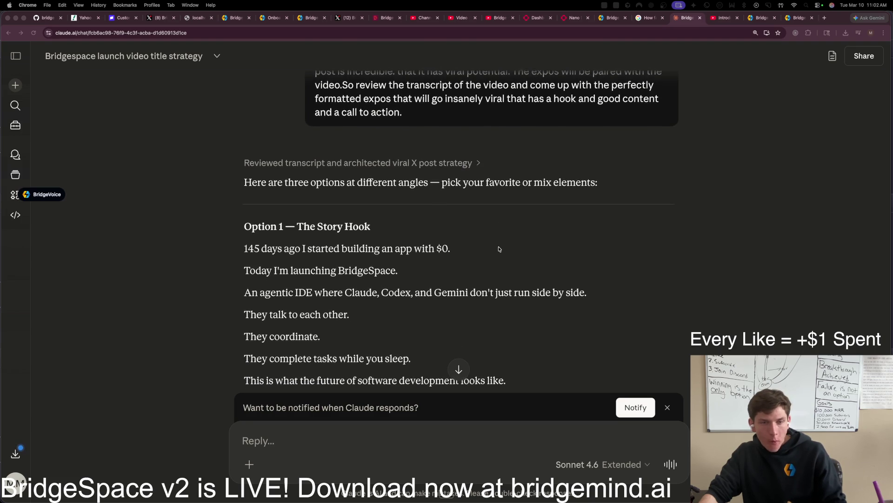
{"action": "scroll", "coordinate": [497, 252], "scroll_direction": "down", "scroll_amount": 2}
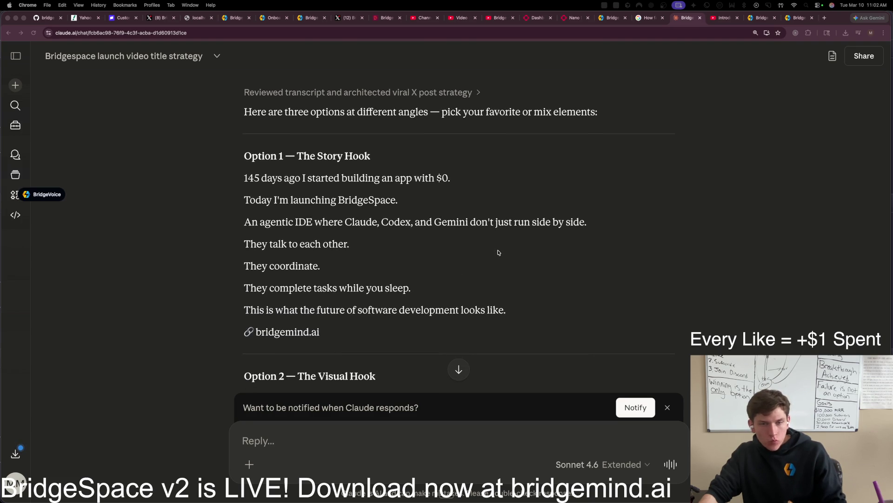
{"action": "scroll", "coordinate": [495, 260], "scroll_direction": "down", "scroll_amount": 1}
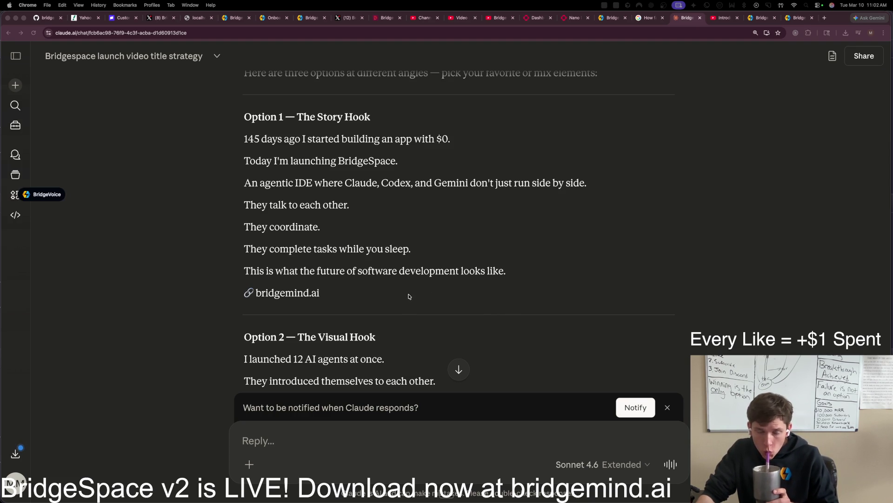
{"action": "scroll", "coordinate": [409, 297], "scroll_direction": "down", "scroll_amount": 5}
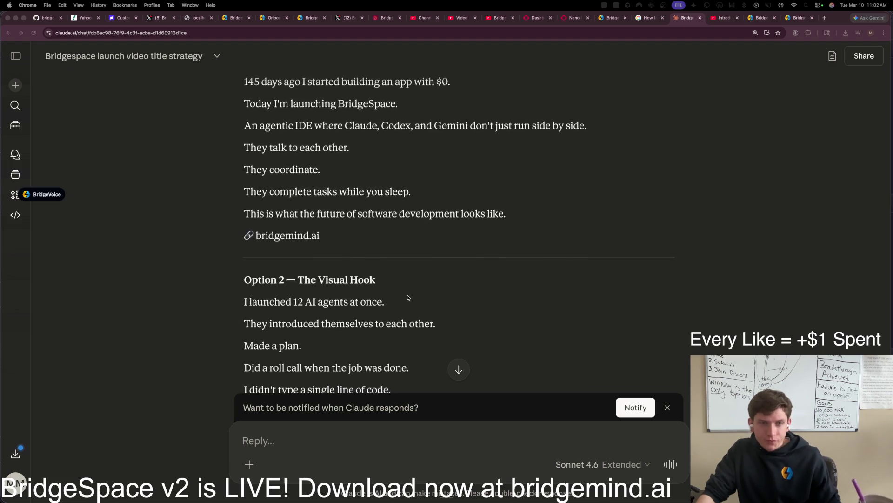
{"action": "scroll", "coordinate": [407, 296], "scroll_direction": "down", "scroll_amount": 3}
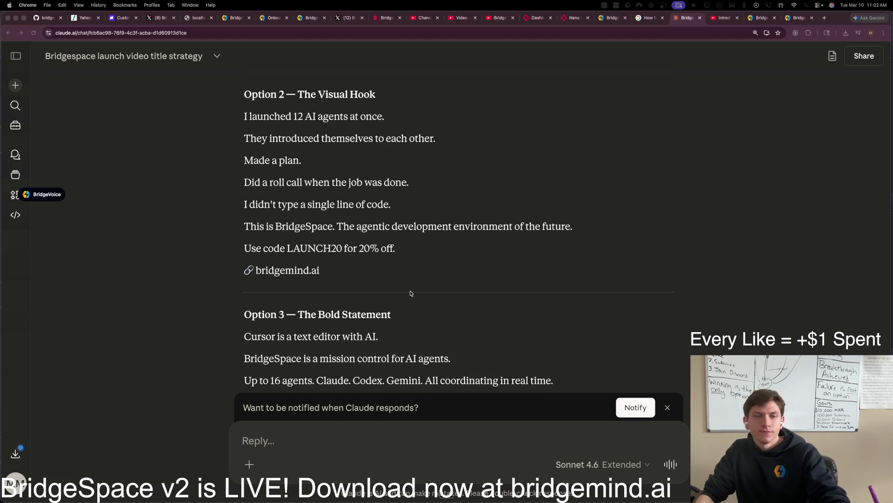
{"action": "scroll", "coordinate": [410, 293], "scroll_direction": "down", "scroll_amount": 5}
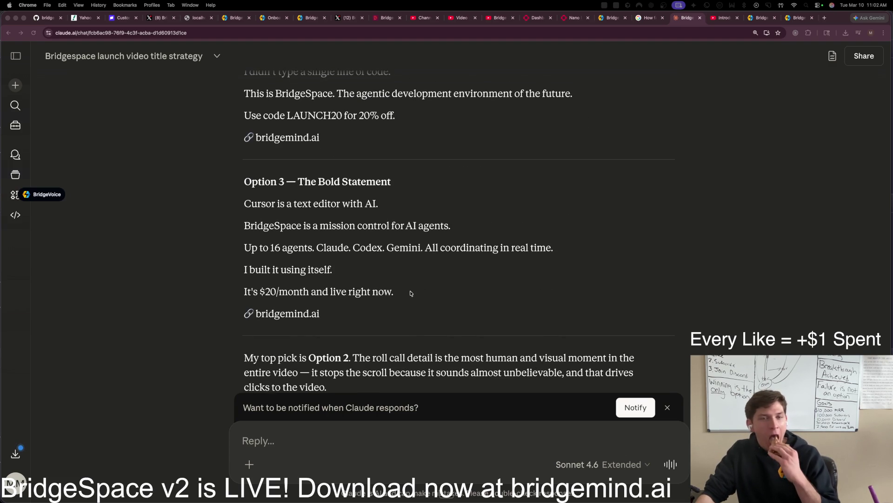
{"action": "scroll", "coordinate": [409, 295], "scroll_direction": "up", "scroll_amount": 5}
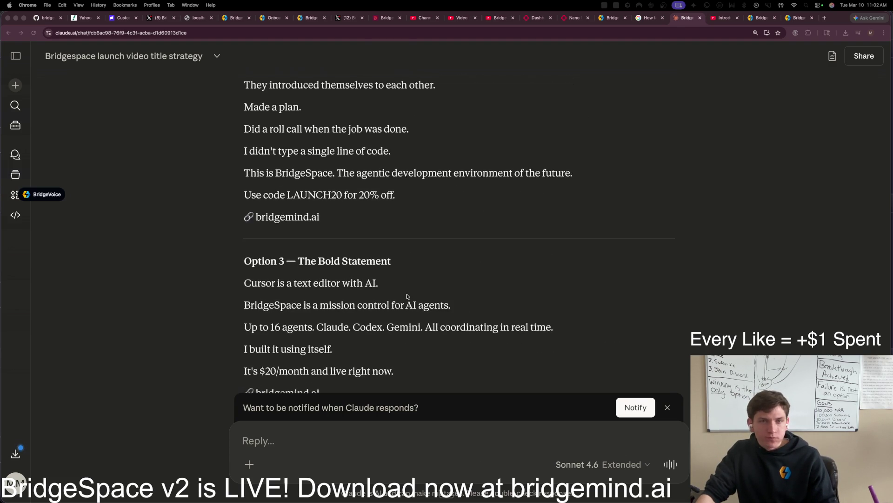
{"action": "scroll", "coordinate": [407, 298], "scroll_direction": "up", "scroll_amount": 1}
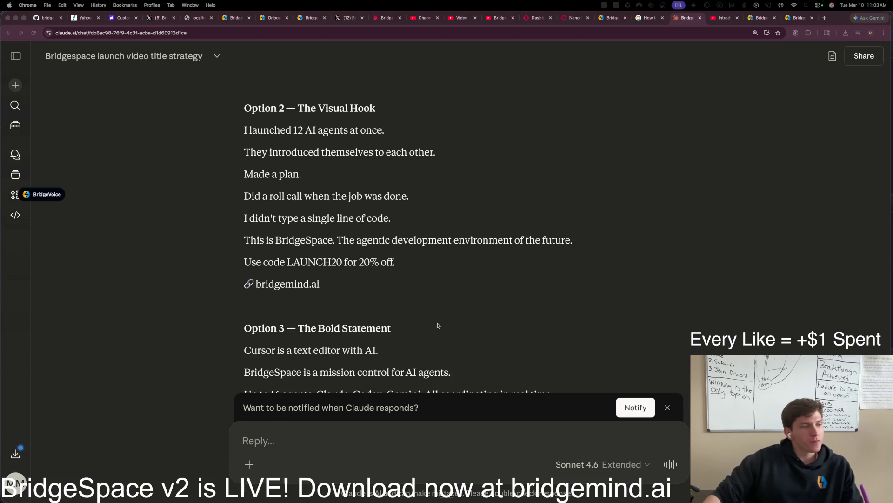
{"action": "scroll", "coordinate": [261, 258], "scroll_direction": "up", "scroll_amount": 5}
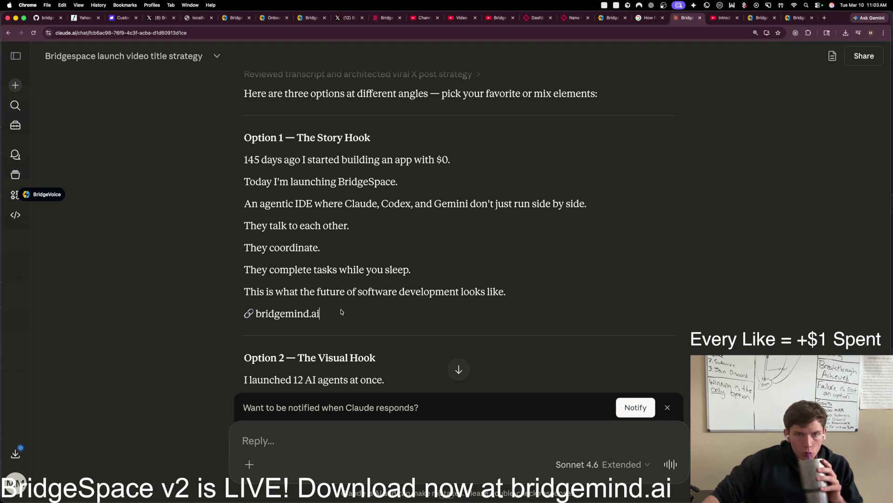
Step: Send the Option 1 Story Hook back, asking it to name GPT 5.4, Claude Opus 4.6, Gemini 3.1
{"action": "left_click_drag", "start_coordinate": [320, 313], "coordinate": [219, 133]}
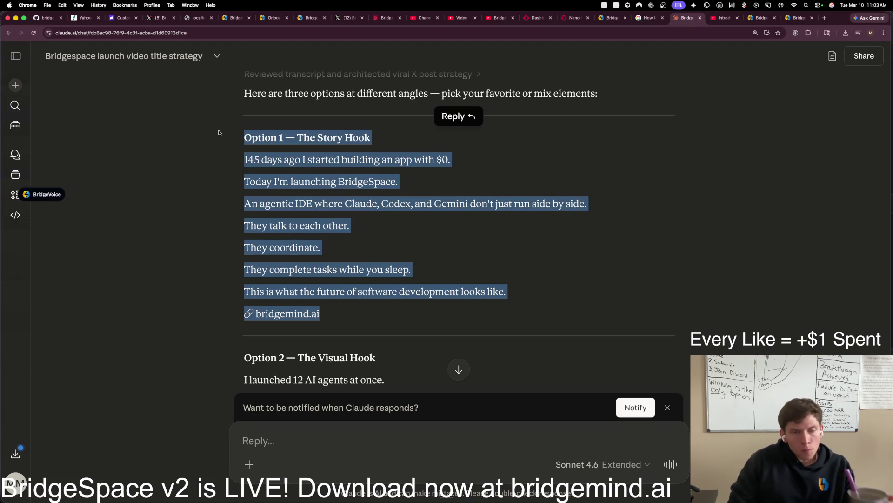
{"action": "key", "text": "super+c"}
{"action": "left_click", "coordinate": [320, 442]}
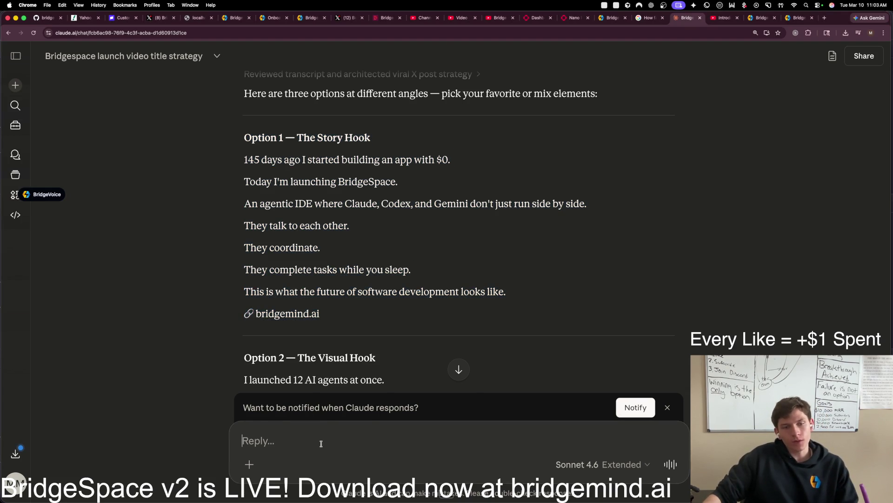
{"action": "key", "text": "super+v"}
{"action": "key", "text": "shift+Return"}
{"action": "key", "text": "shift+Return"}
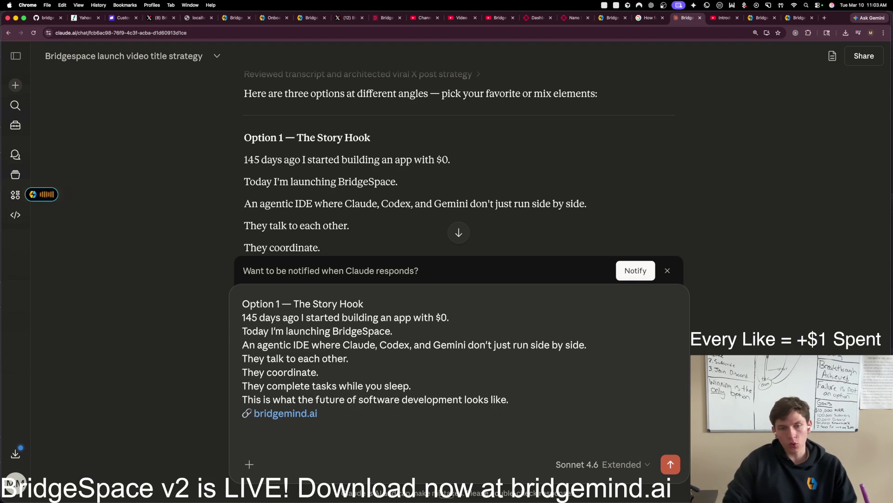
{"action": "type", "text": "I like the story hook the most, but one thing I will say is that it doesn't include the important keywords that people care about."}
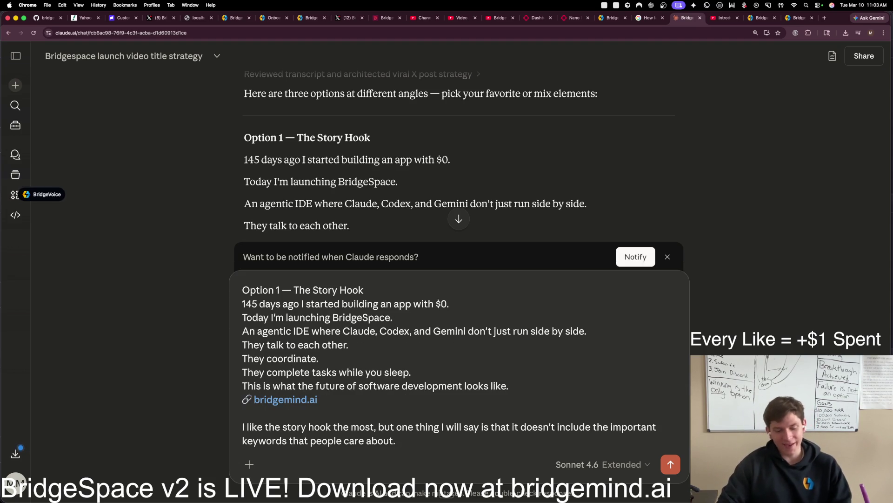
{"action": "type", "text": " GPT 5.4 "}
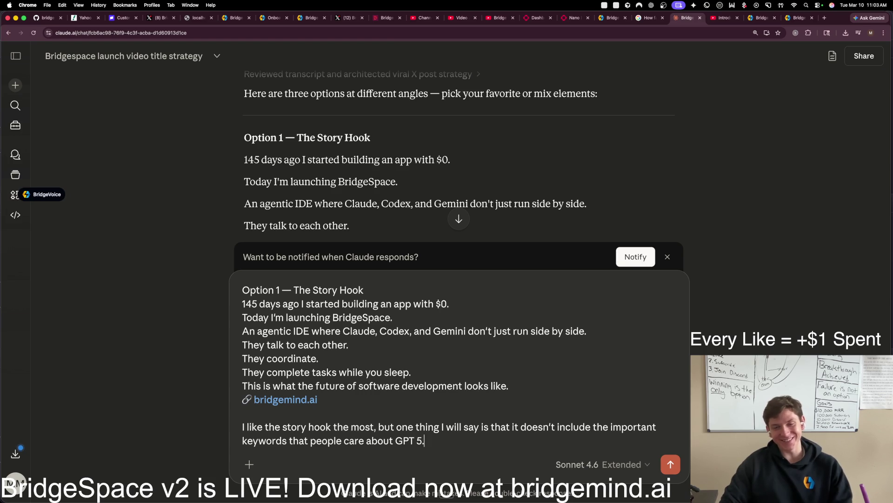
{"action": "type", "text": " Clau"}
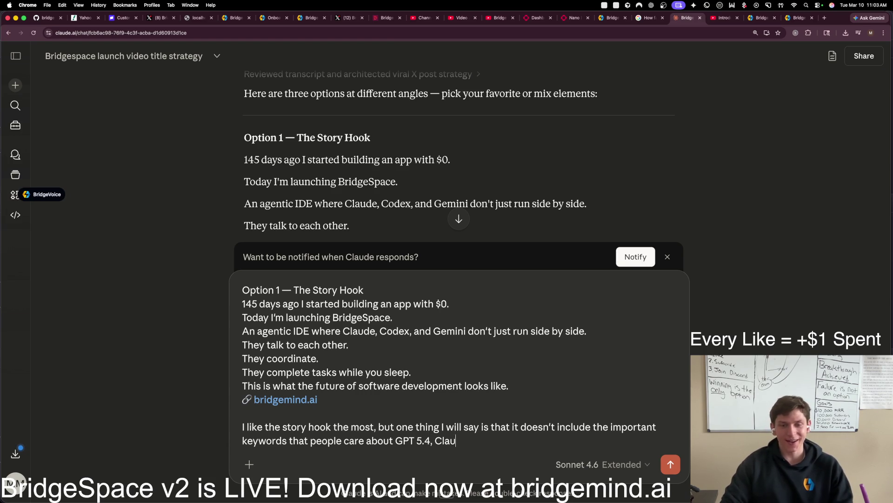
{"action": "type", "text": "de Opus 4.6"}
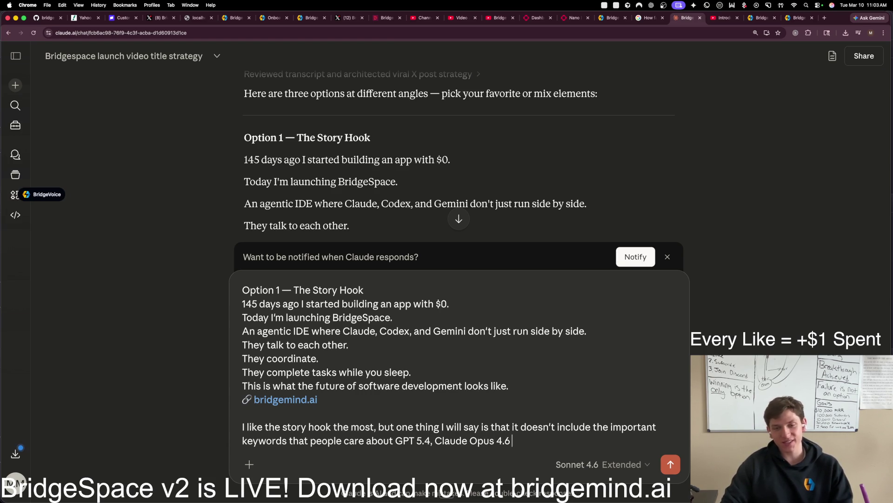
{"action": "type", "text": ", Gemini 3.1"}
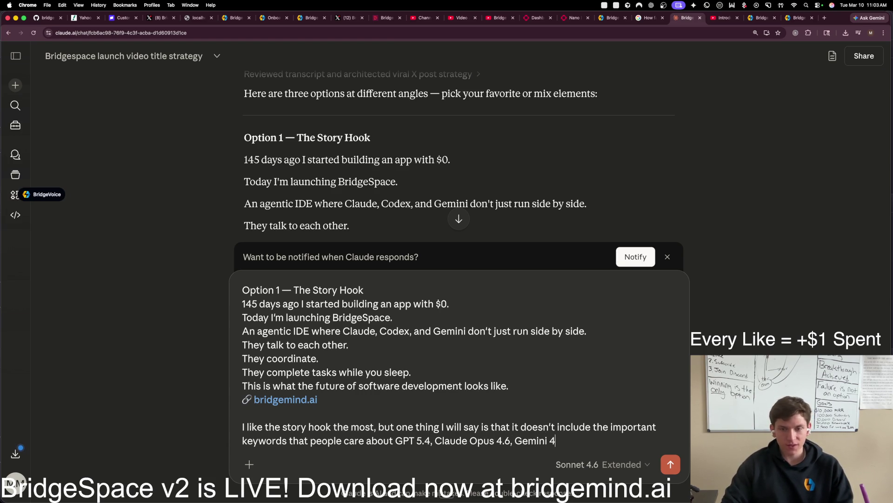
{"action": "key", "text": "shift+Return"}
{"action": "key", "text": "shift+Return"}
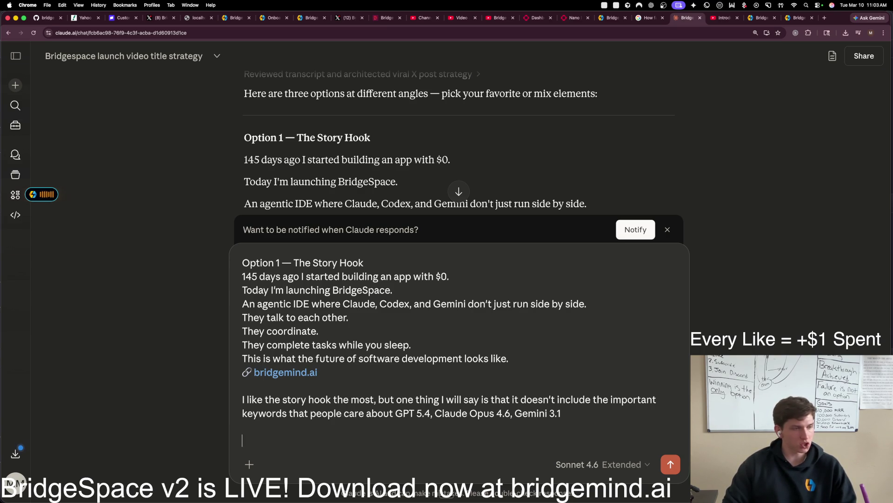
{"action": "key", "text": "Return"}
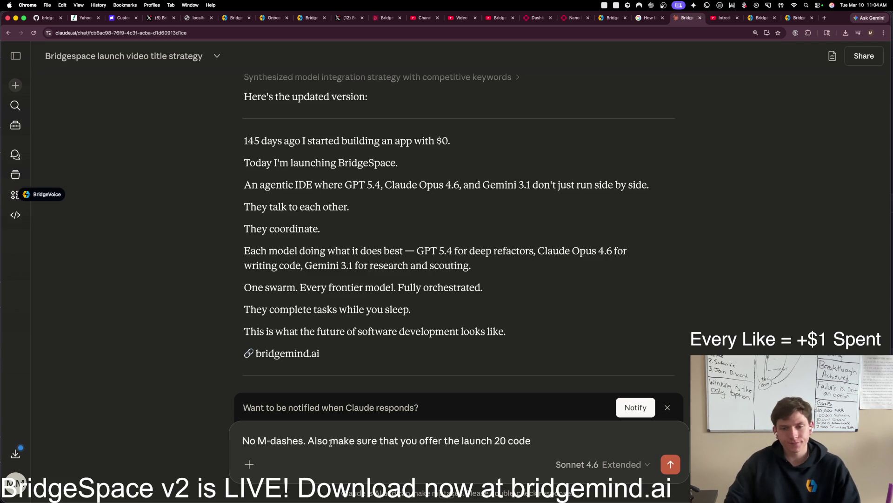
Step: Request no M-dashes plus a LAUNCH20 20%-off line, then scroll through the revised post
{"action": "type", "text": " LAUNCH"}
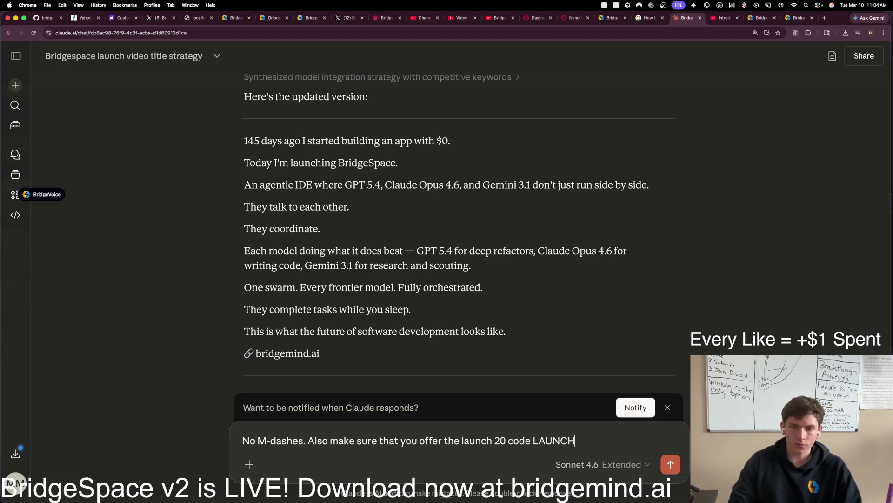
{"action": "type", "text": "20 for 20% off"}
{"action": "key", "text": "Return"}
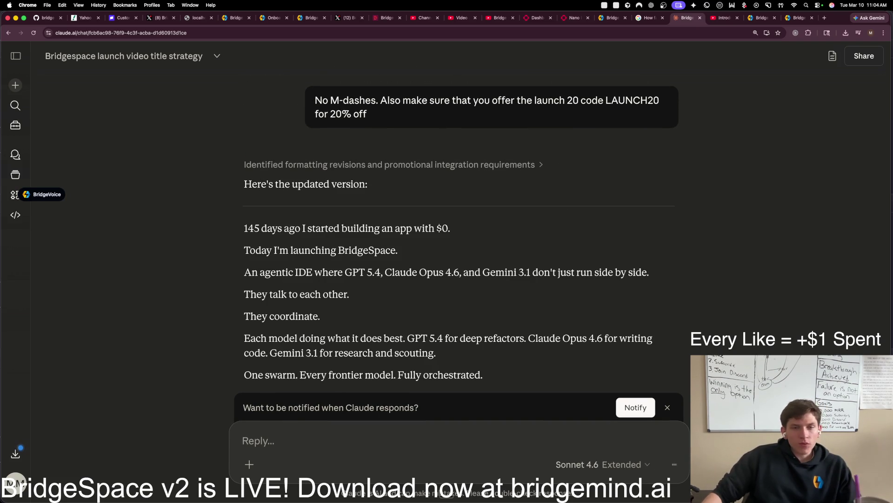
{"action": "left_click", "coordinate": [265, 442]}
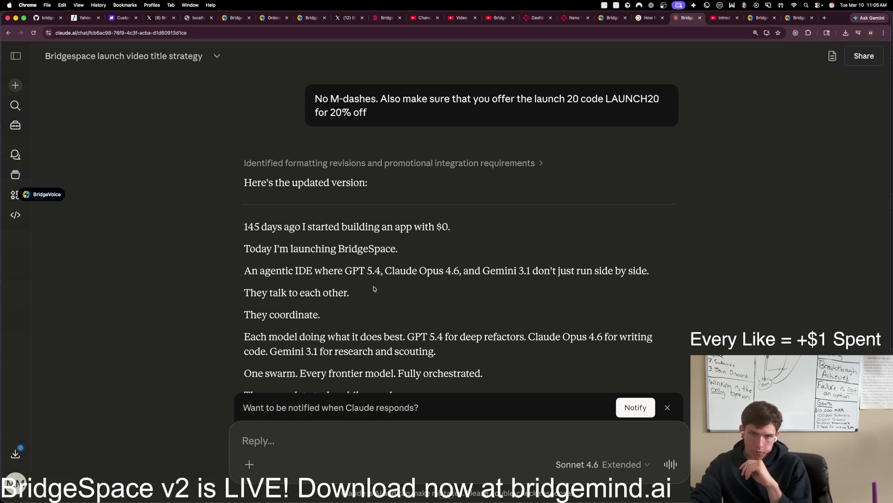
{"action": "scroll", "coordinate": [374, 289], "scroll_direction": "down", "scroll_amount": 3}
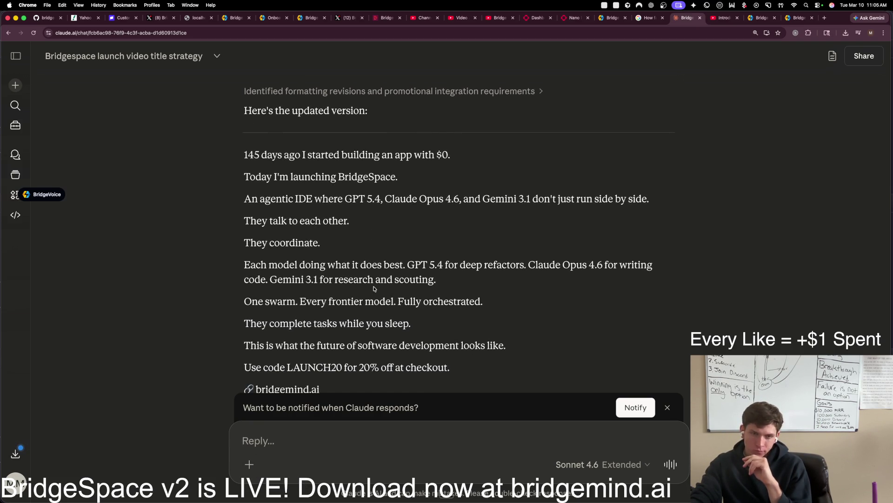
{"action": "scroll", "coordinate": [374, 288], "scroll_direction": "down", "scroll_amount": 1}
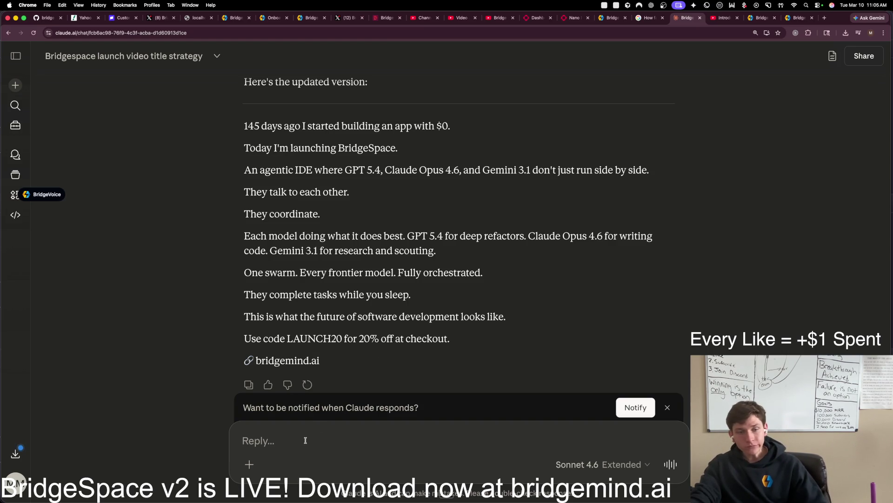
Step: Dictate and send a request to add $43,000 in revenue and building in public the entire time
{"action": "key", "text": "ctrl+space"}
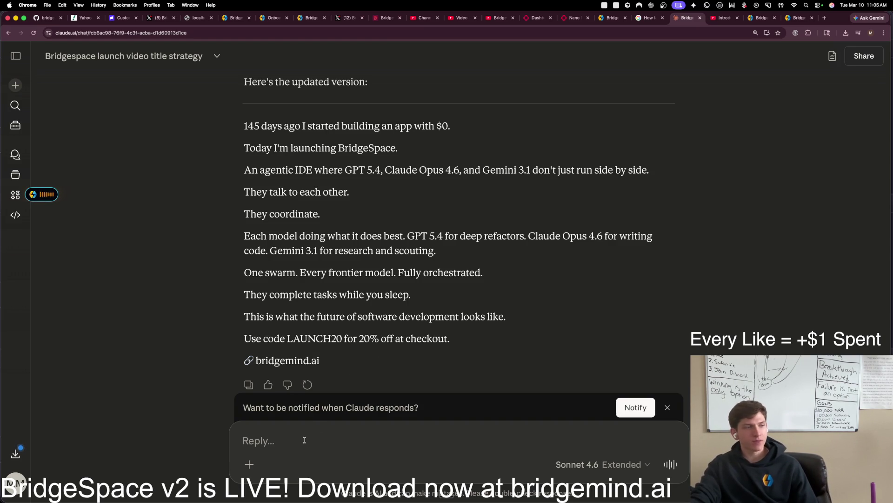
{"action": "key", "text": "ctrl+space"}
{"action": "key", "text": "ctrl+space"}
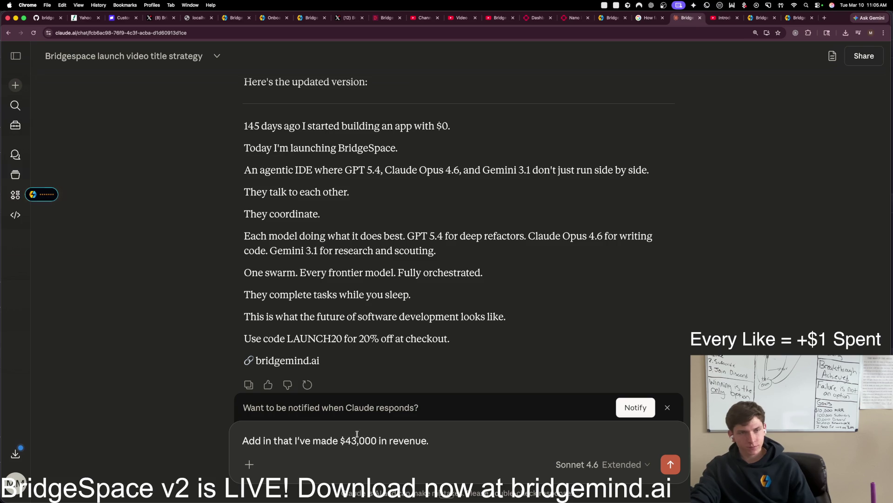
{"action": "key", "text": "ctrl+space"}
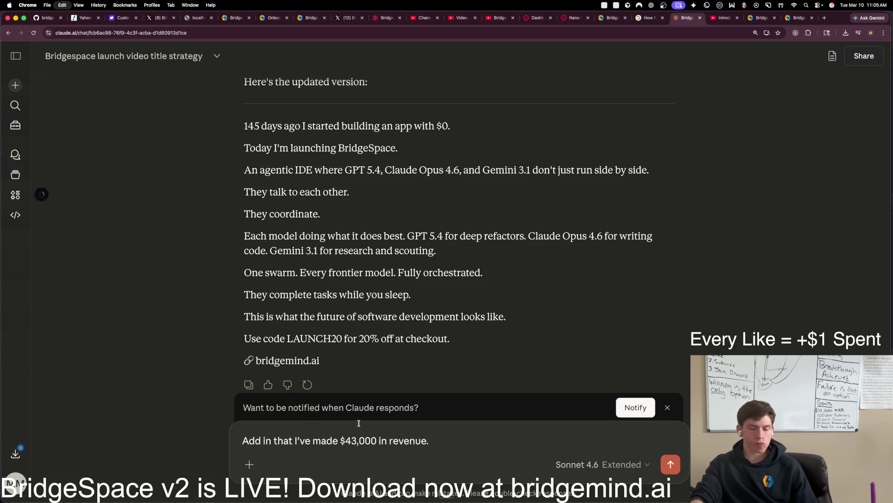
{"action": "key", "text": "ctrl+space"}
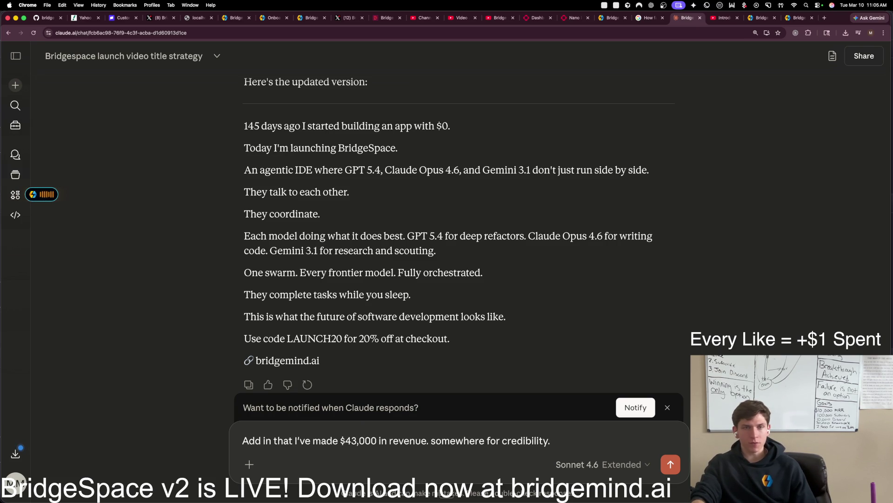
{"action": "key", "text": "ctrl+space"}
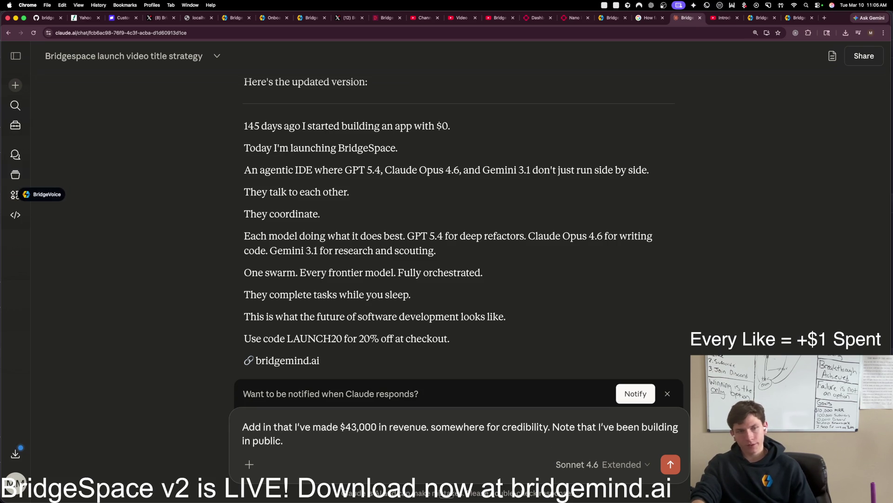
{"action": "key", "text": "Return"}
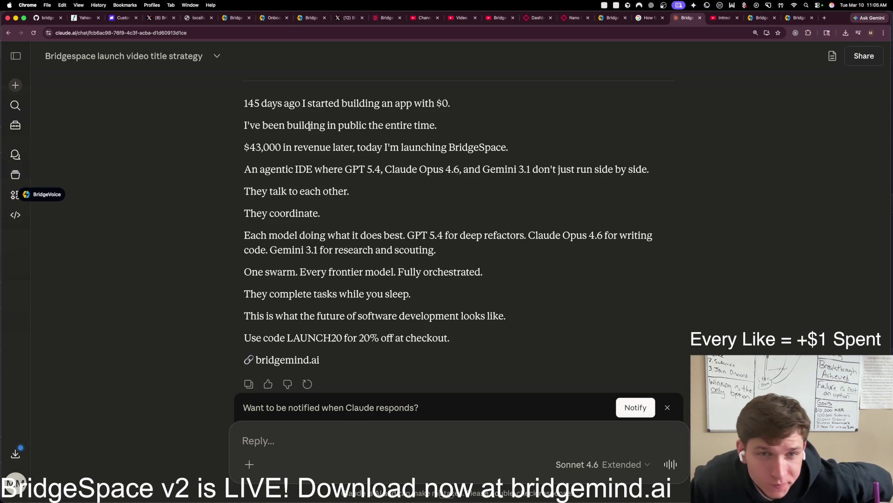
Step: Highlight the opening, building-in-public and $43,000 revenue lines of the revised post
{"action": "left_click_drag", "start_coordinate": [245, 103], "coordinate": [438, 125]}
{"action": "left_click_drag", "start_coordinate": [244, 103], "coordinate": [461, 103]}
{"action": "left_click_drag", "start_coordinate": [244, 125], "coordinate": [440, 125]}
{"action": "left_click", "coordinate": [447, 139]}
{"action": "mouse_move", "coordinate": [244, 147]}
{"action": "left_mouse_down"}
{"action": "mouse_move", "coordinate": [459, 149]}
{"action": "mouse_move", "coordinate": [508, 158]}
{"action": "left_mouse_up"}
{"action": "left_click", "coordinate": [510, 156]}
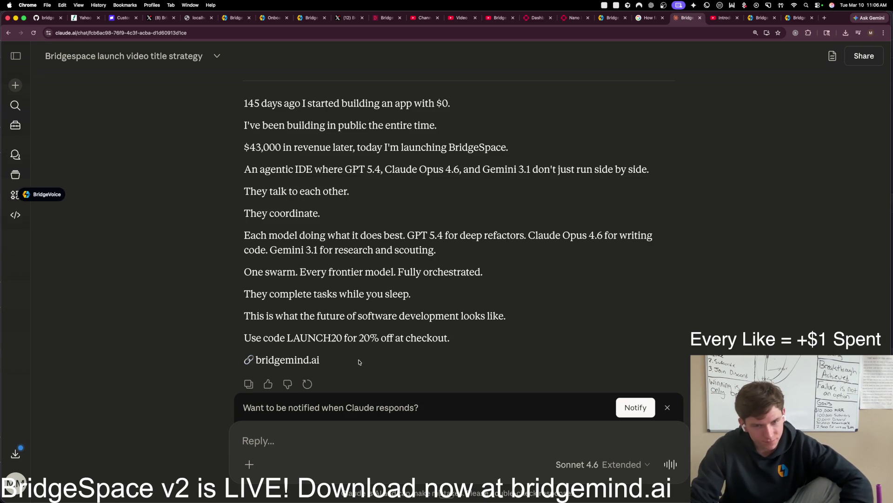
{"action": "key", "text": "ctrl+space"}
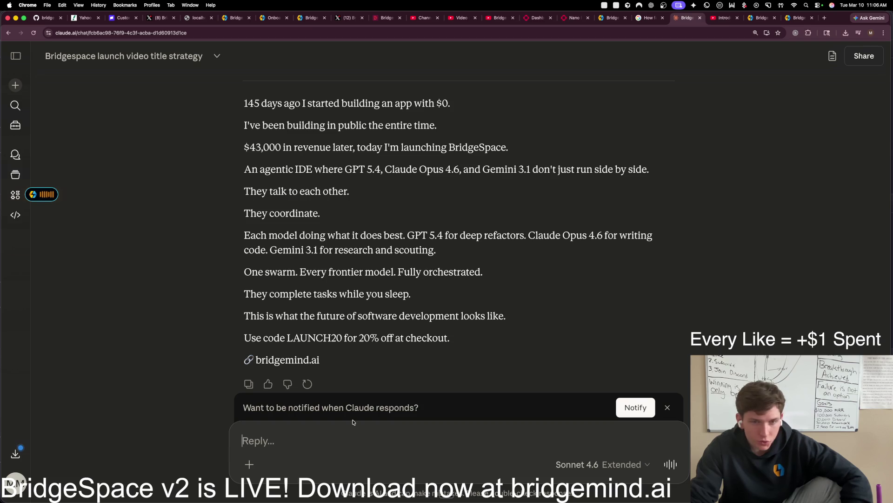
Step: Send the building-the-future request, review the reply, and dictate 'Remove the word today.'
{"action": "key", "text": "ctrl+space"}
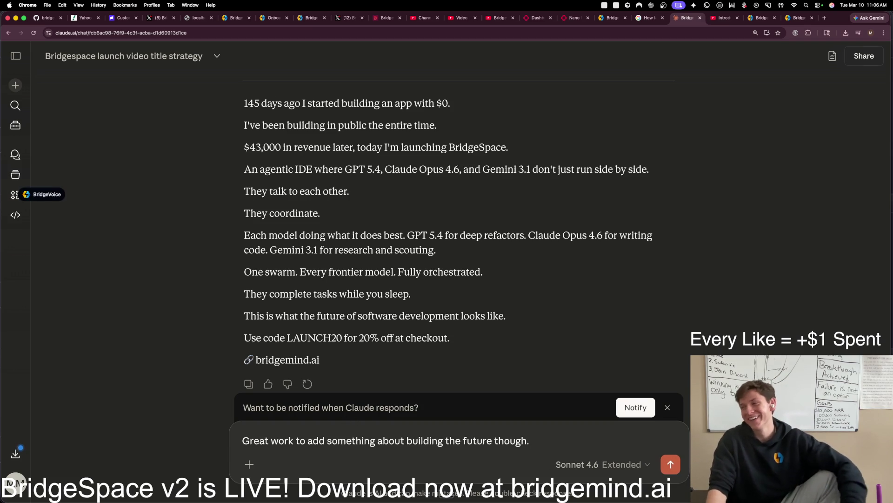
{"action": "key", "text": "Return"}
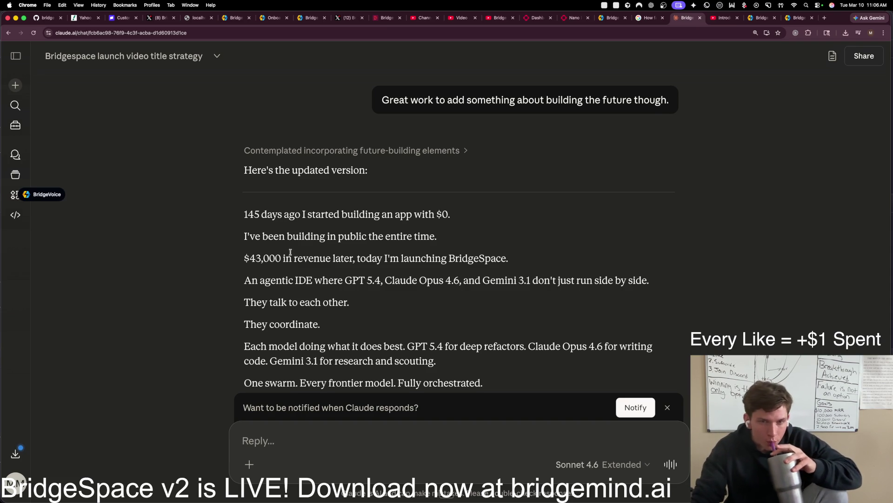
{"action": "scroll", "coordinate": [291, 256], "scroll_direction": "down", "scroll_amount": 1}
{"action": "scroll", "coordinate": [288, 258], "scroll_direction": "down", "scroll_amount": 1}
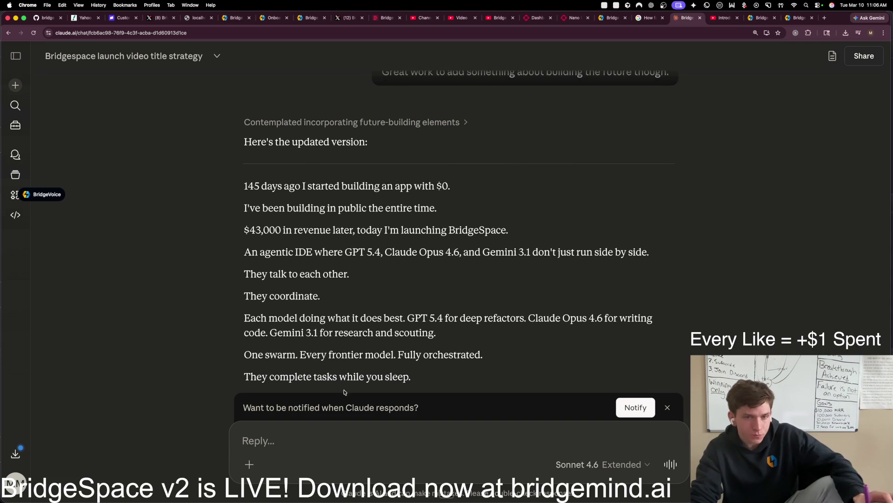
{"action": "key", "text": "ctrl+space"}
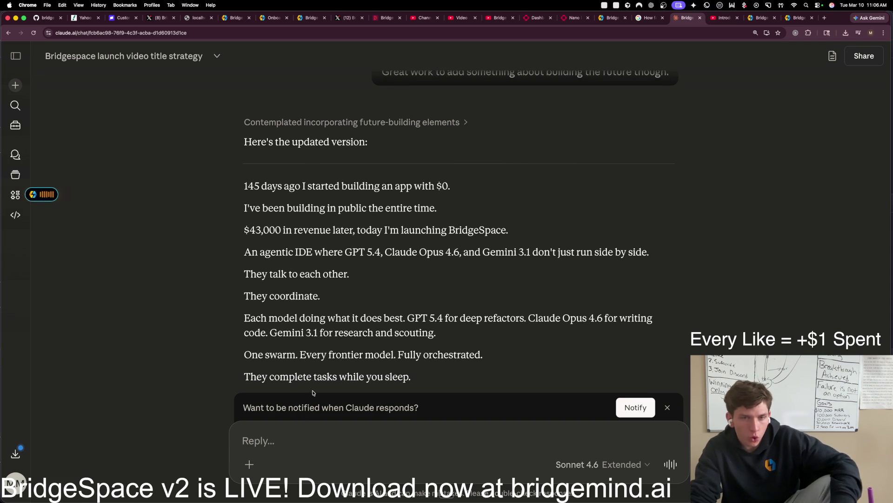
{"action": "key", "text": "ctrl+space"}
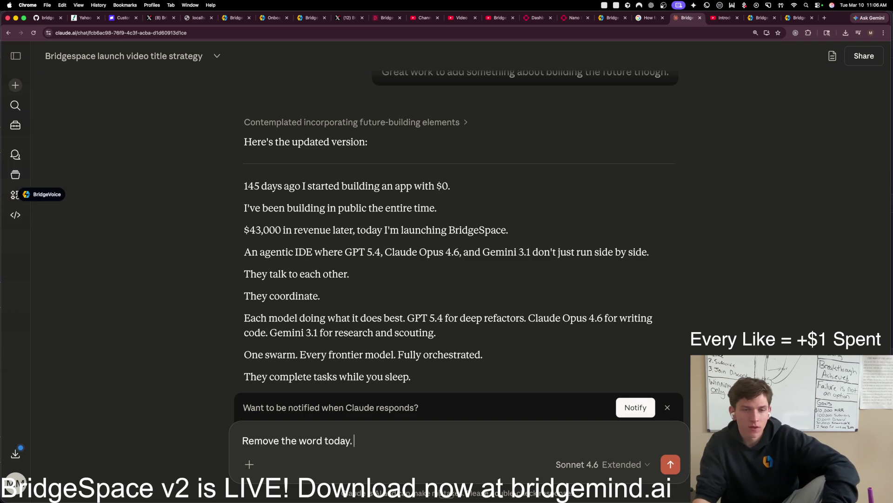
Step: Send 'Remove the word today.' and read through Claude's updated post
{"action": "key", "text": "Return"}
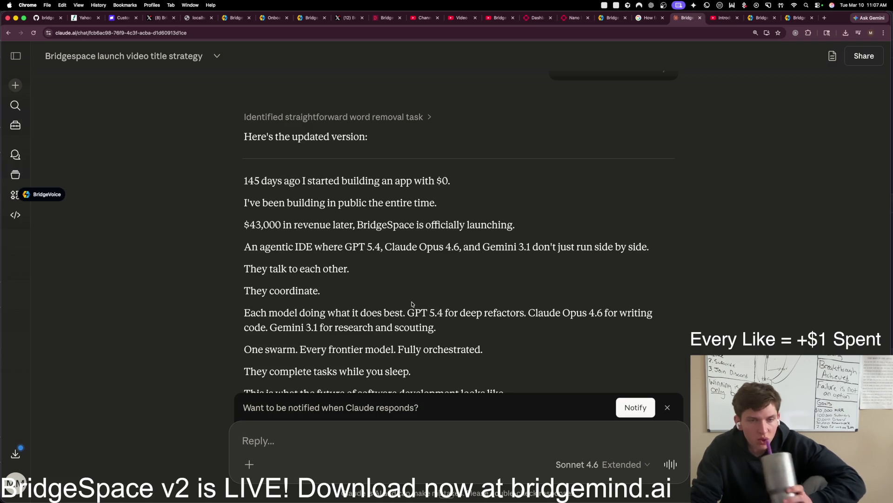
{"action": "scroll", "coordinate": [412, 304], "scroll_direction": "down", "scroll_amount": 1}
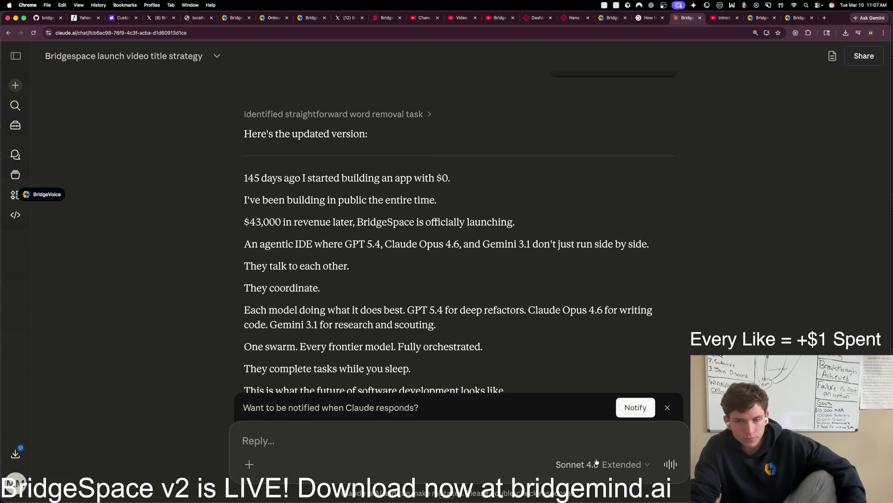
{"action": "scroll", "coordinate": [405, 342], "scroll_direction": "down", "scroll_amount": 5}
Step: Paste the finished post back into the reply with a request for a handoff prompt
{"action": "mouse_move", "coordinate": [320, 357]}
{"action": "left_mouse_down"}
{"action": "mouse_move", "coordinate": [258, 101]}
{"action": "mouse_move", "coordinate": [237, 82]}
{"action": "left_mouse_up"}
{"action": "key", "text": "super+c"}
{"action": "left_click", "coordinate": [335, 434]}
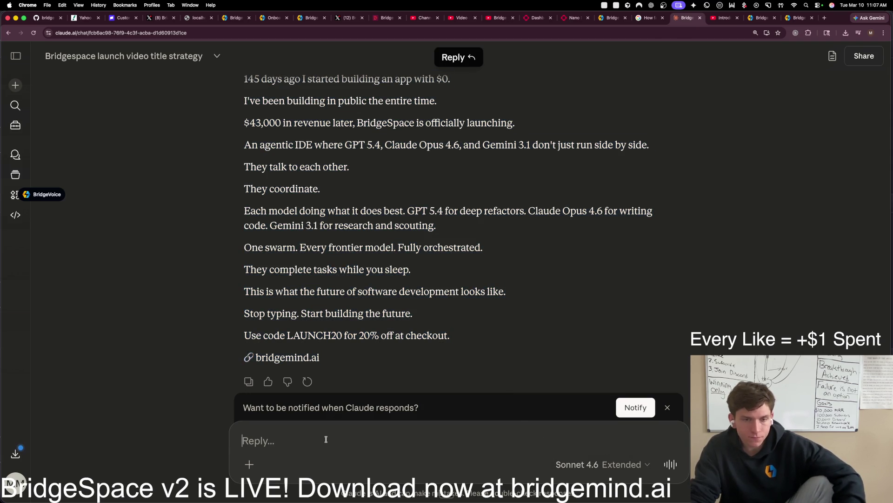
{"action": "key", "text": "super+v"}
{"action": "key", "text": "shift+Return"}
{"action": "key", "text": "shift+Return"}
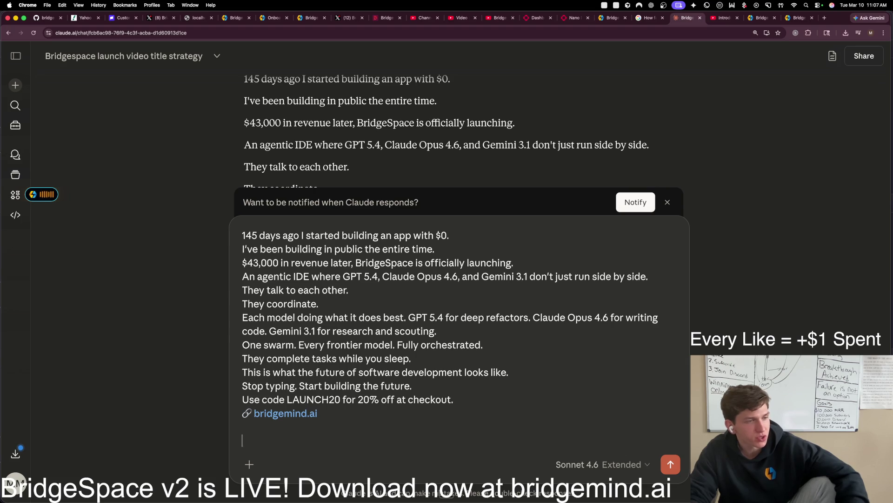
{"action": "key", "text": "Return"}
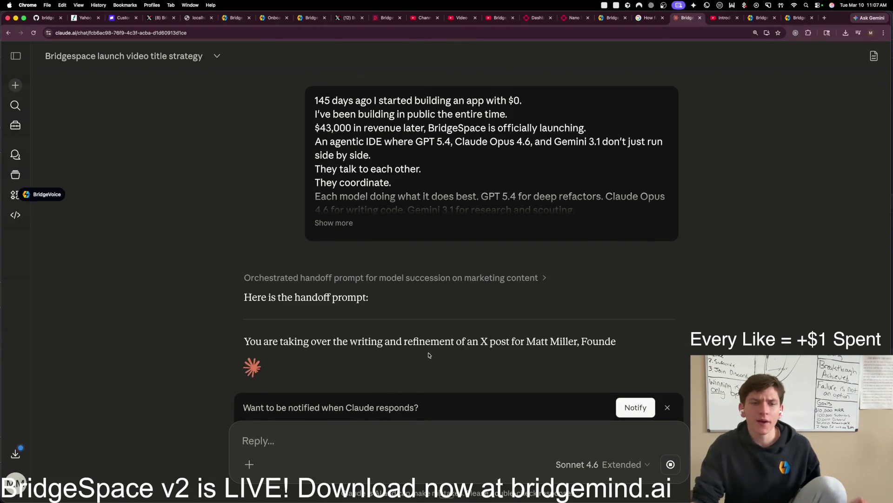
{"action": "scroll", "coordinate": [685, 89], "scroll_direction": "up", "scroll_amount": 8}
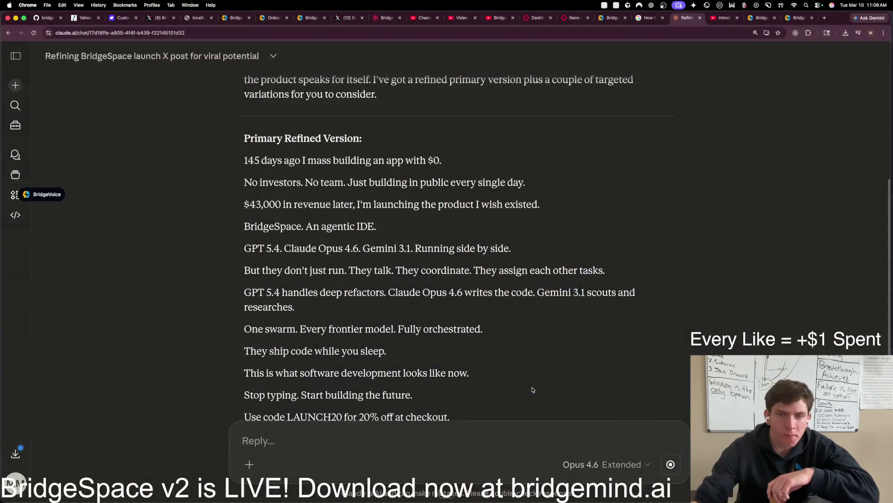
Step: Scroll to the end of the refined launch post
{"action": "scroll", "coordinate": [558, 317], "scroll_direction": "down", "scroll_amount": 2}
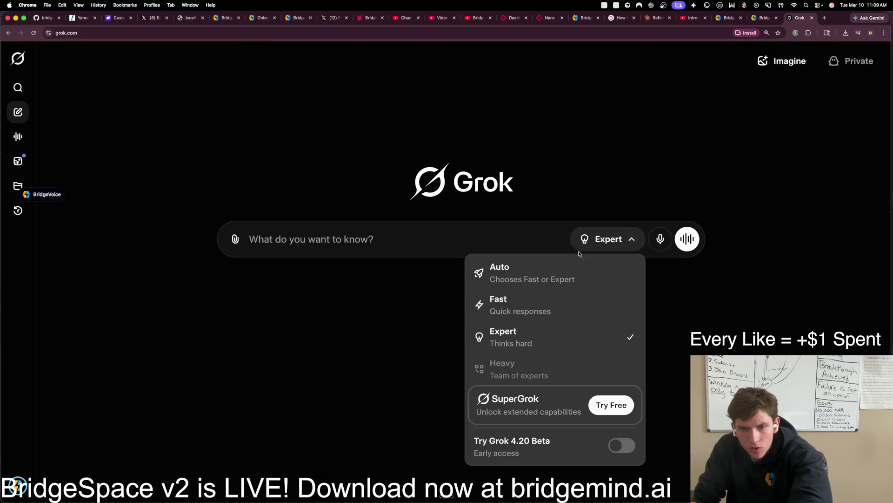
Step: Enable Grok 4.20 Beta and enter 'Craft the perfect X-Post now.' in the prompt
{"action": "left_click", "coordinate": [628, 446]}
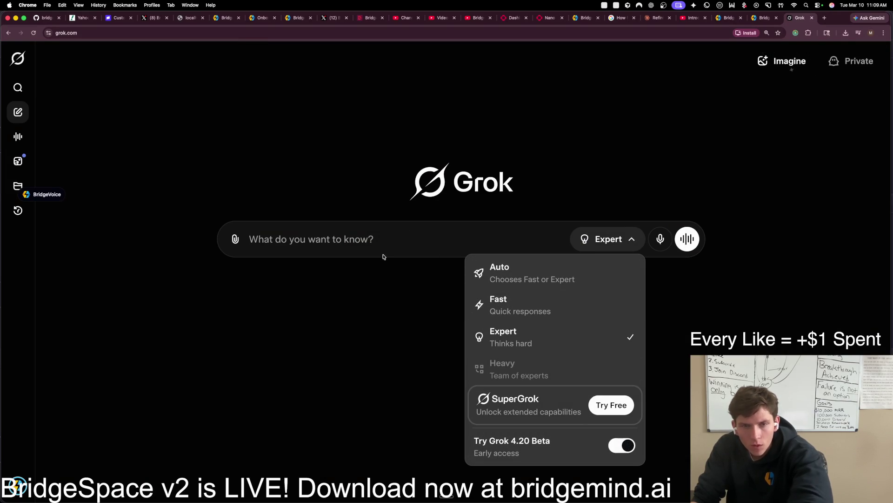
{"action": "left_click", "coordinate": [380, 240]}
{"action": "type", "text": "Craft the perfect X-Post now"}
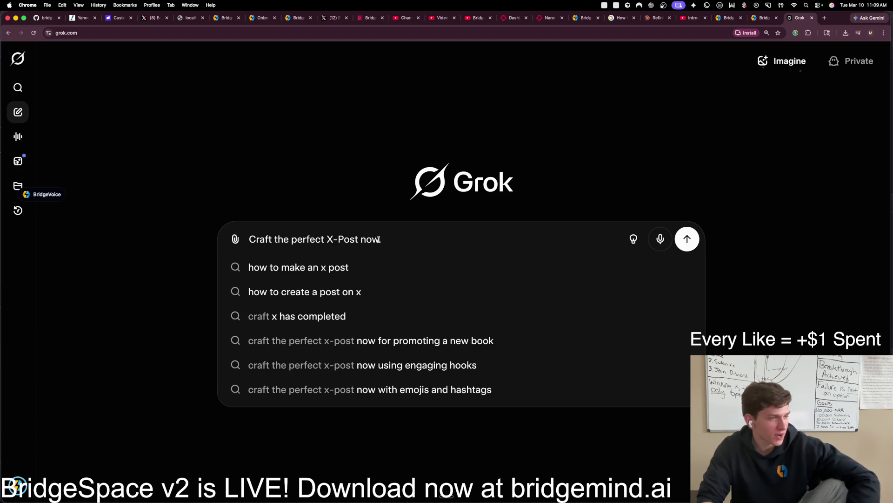
{"action": "type", "text": "."}
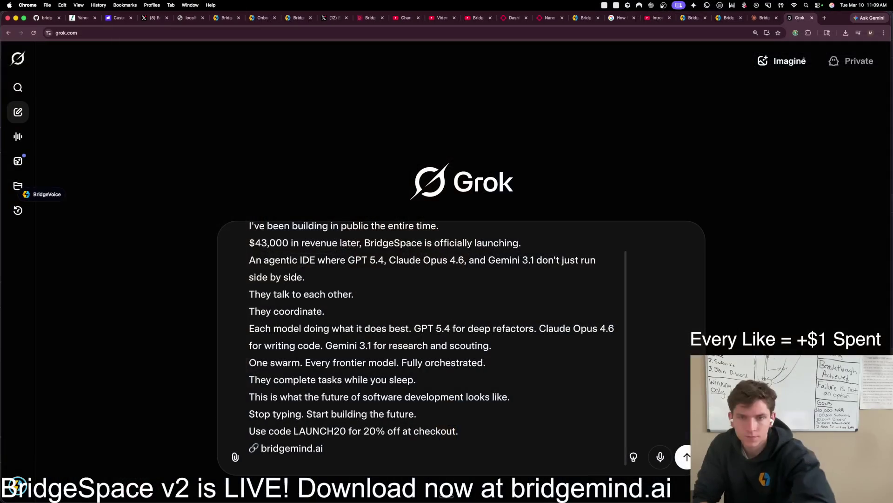
Step: Below the pasted post, ask Grok 'What are your thoughts on this X-post? Will it go viral…' and send it
{"action": "key", "text": "shift+Return"}
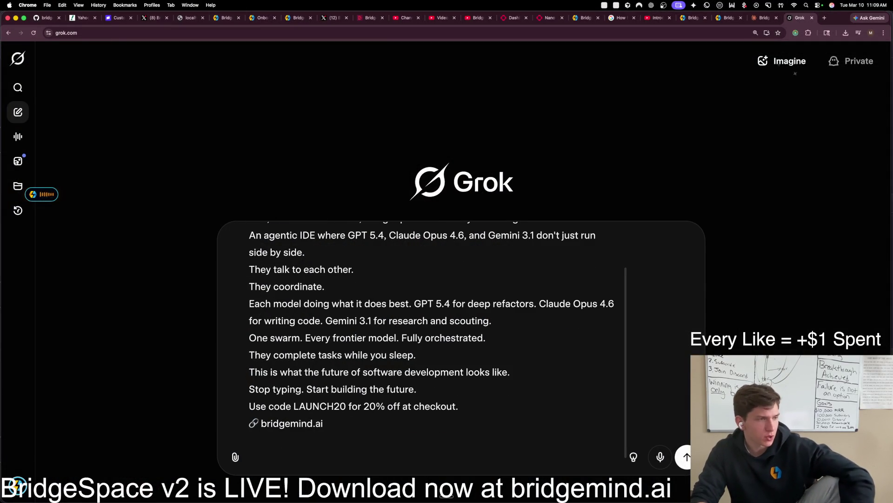
{"action": "type", "text": "What are your thoughts on this X-post?"}
{"action": "key", "text": "alt+space"}
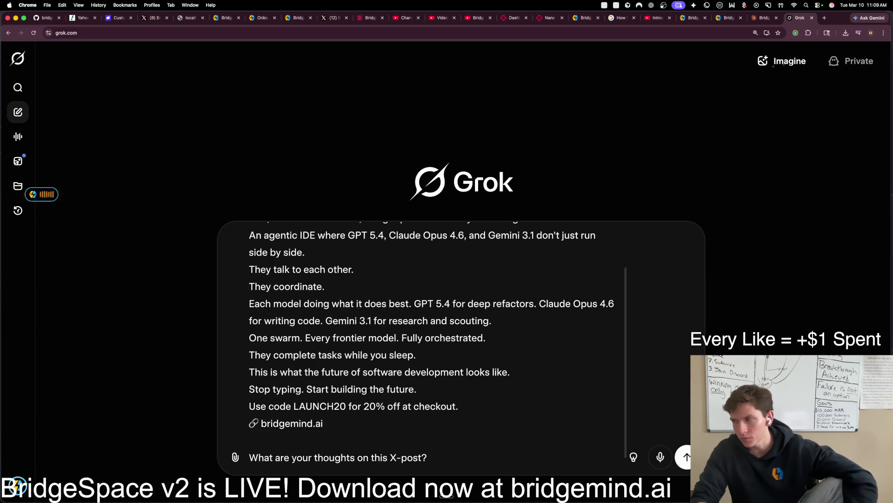
{"action": "type", "text": "Will it go viral or what changes can I make to make it go more viral?"}
{"action": "key", "text": "super+space"}
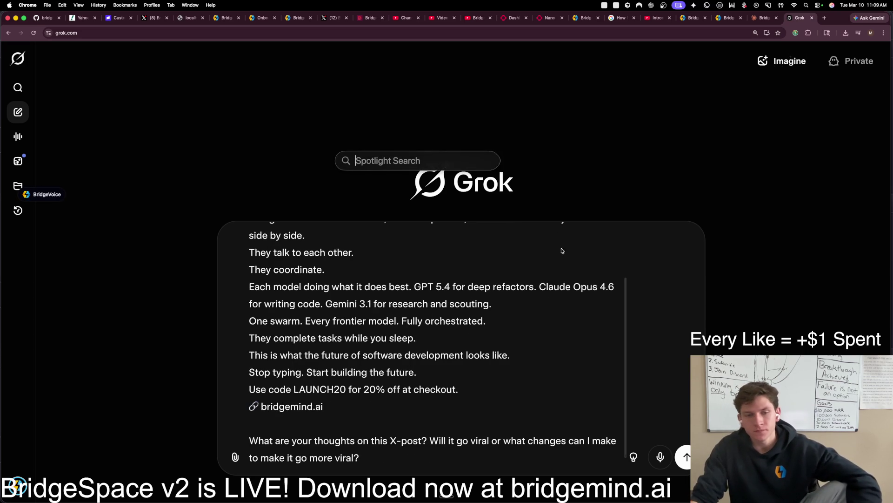
{"action": "key", "text": "Escape"}
{"action": "key", "text": "Return"}
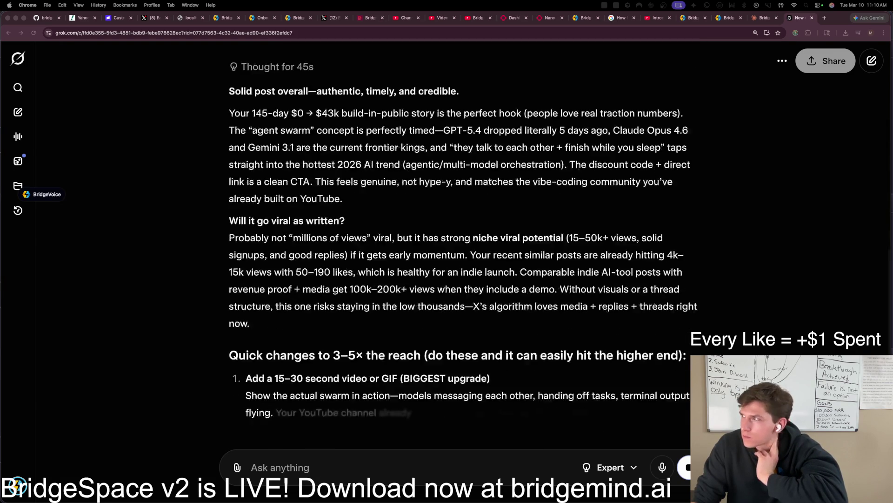
Step: Begin a follow-up in Ask anything about perfecting the post copy for the 4.5-minute demo video
{"action": "scroll", "coordinate": [453, 222], "scroll_direction": "up", "scroll_amount": 5}
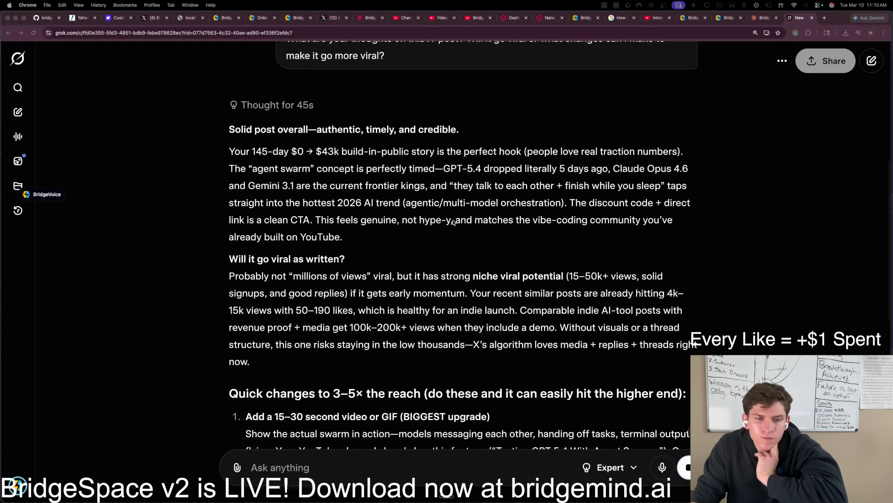
{"action": "scroll", "coordinate": [453, 222], "scroll_direction": "down", "scroll_amount": 9}
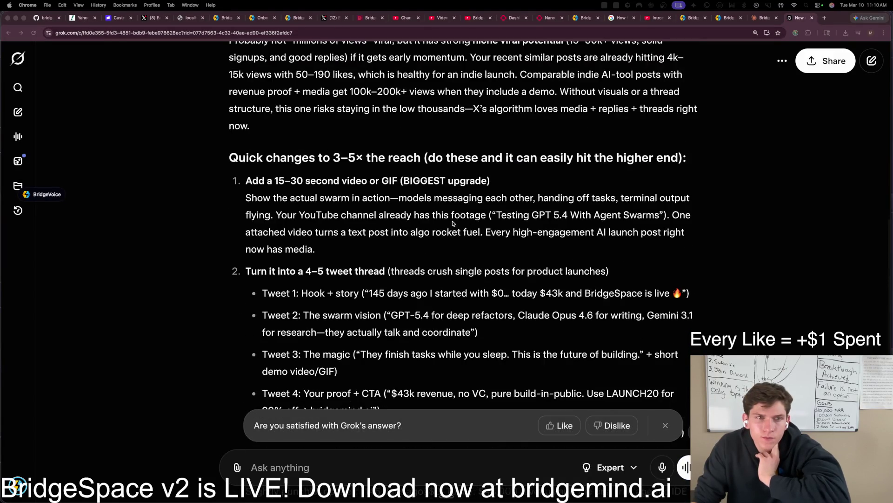
{"action": "scroll", "coordinate": [453, 224], "scroll_direction": "down", "scroll_amount": 6}
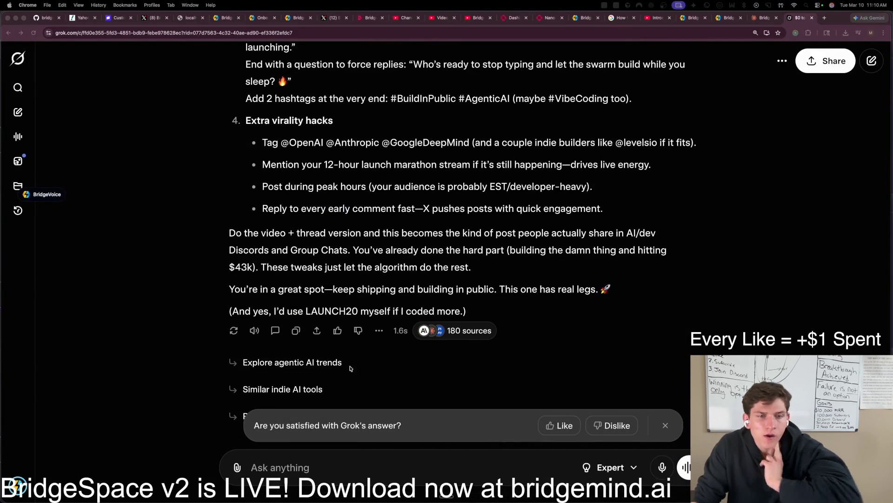
{"action": "left_click", "coordinate": [377, 365]}
{"action": "type", "text": "I want to perfect the copy of the content. I'm posting it with a 4.5 minute demo video. You can see the transcript of the demo video here."}
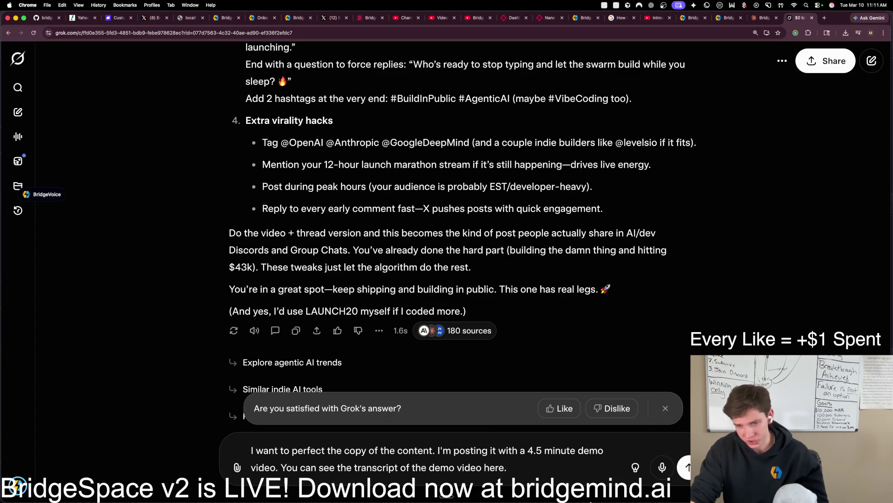
Step: Open the demo video's .srt transcript file from Finder
{"action": "key", "text": "super+space"}
{"action": "type", "text": "finder"}
{"action": "key", "text": "Return"}
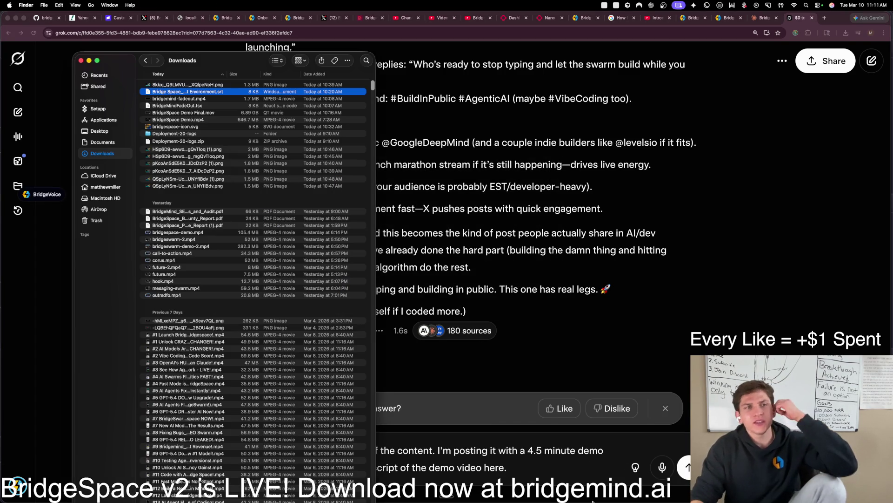
{"action": "double_click", "coordinate": [218, 93]}
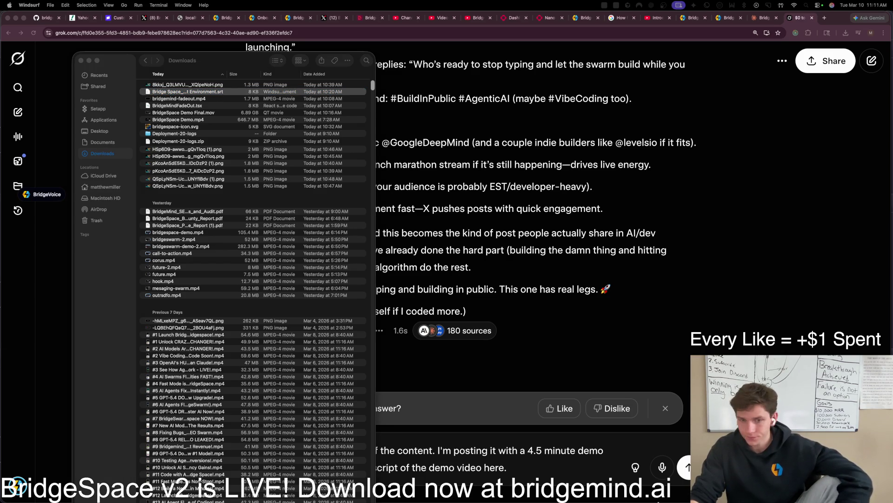
Step: Paste the transcript into Grok's prompt, finish dictating the request, and send it
{"action": "key", "text": "super+Tab"}
{"action": "key", "text": "super+v"}
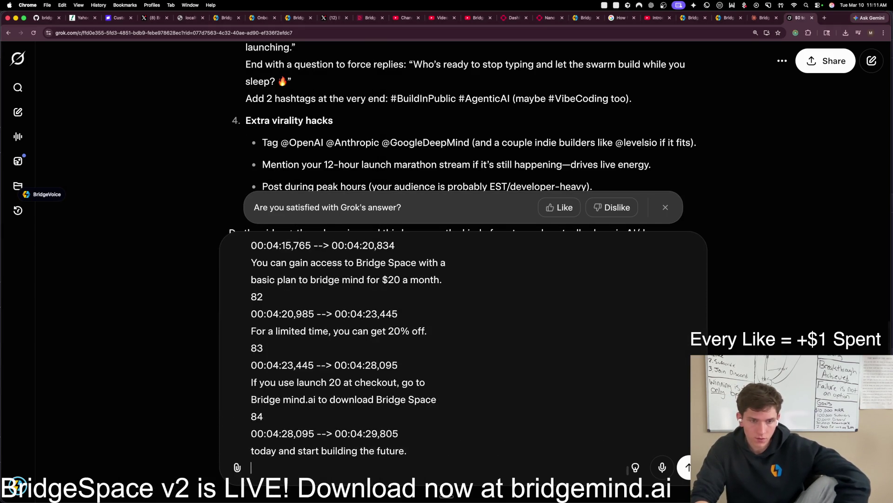
{"action": "key", "text": "ctrl+space"}
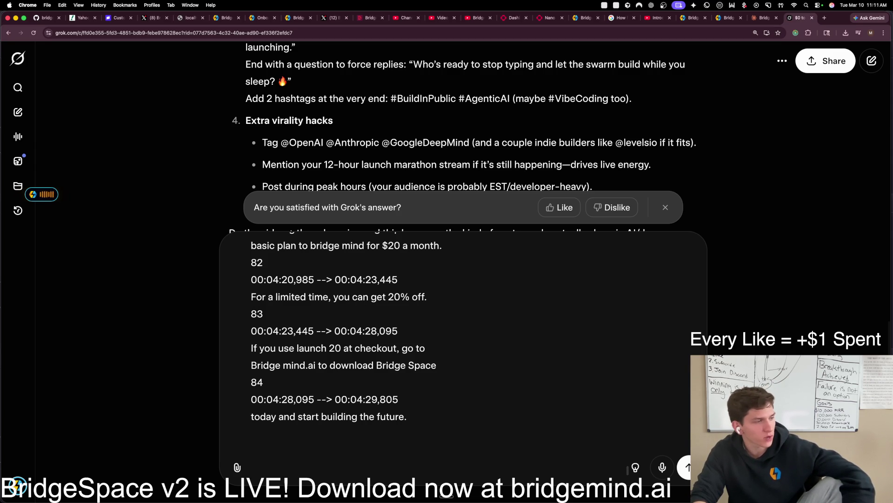
{"action": "key", "text": "ctrl+space"}
{"action": "key", "text": "Return"}
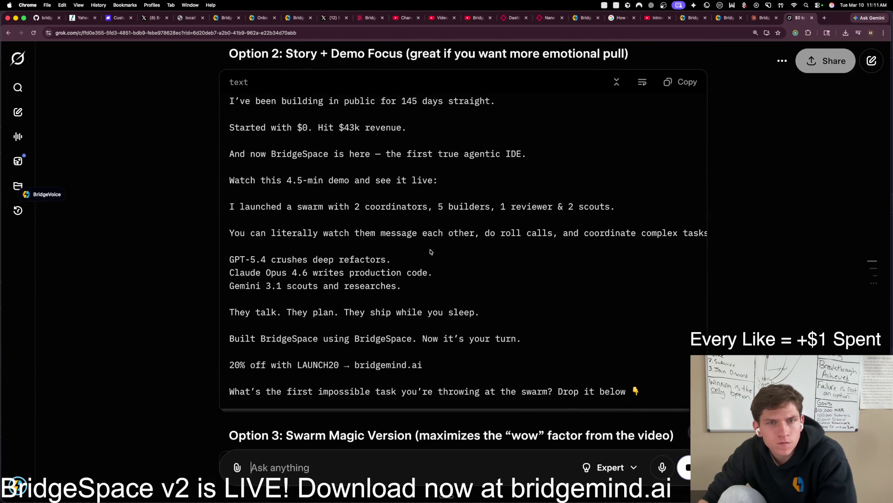
{"action": "scroll", "coordinate": [430, 252], "scroll_direction": "up", "scroll_amount": 2}
{"action": "scroll", "coordinate": [429, 261], "scroll_direction": "up", "scroll_amount": 2}
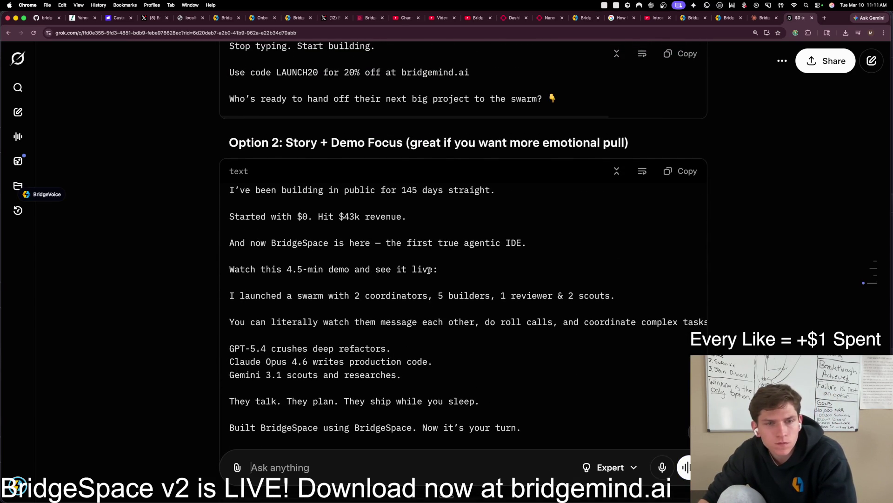
{"action": "scroll", "coordinate": [433, 279], "scroll_direction": "up", "scroll_amount": 10}
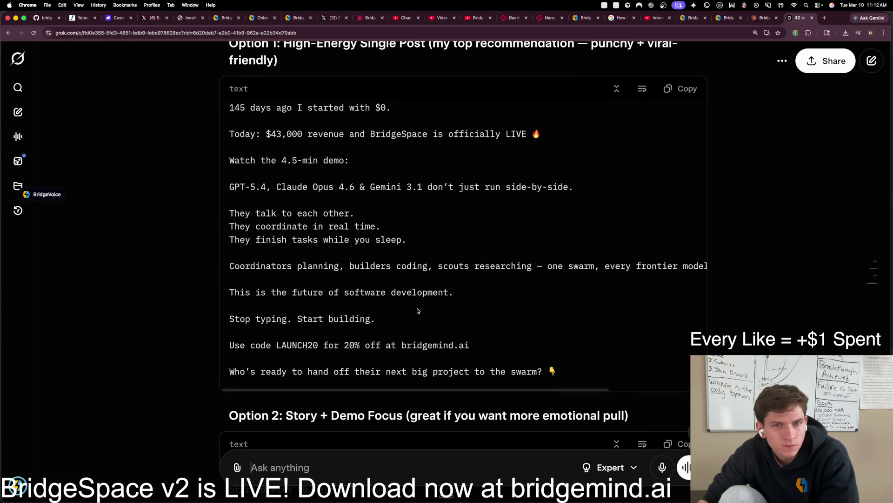
{"action": "scroll", "coordinate": [418, 311], "scroll_direction": "down", "scroll_amount": 14}
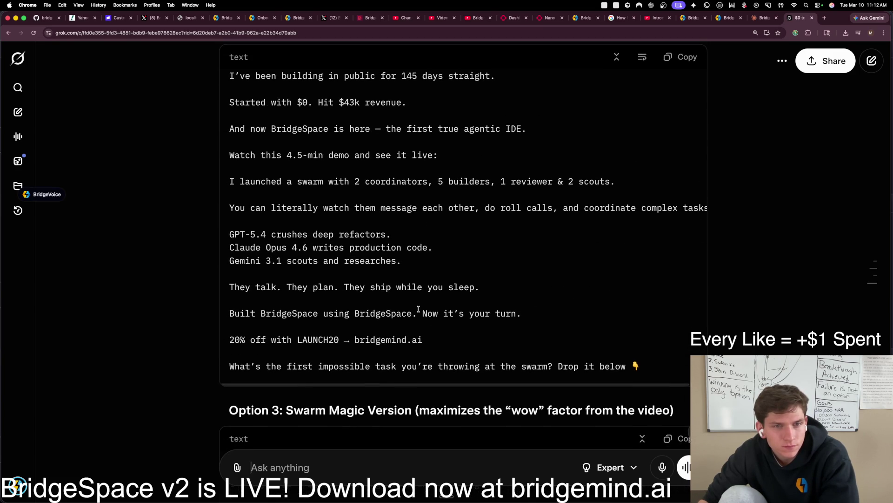
{"action": "scroll", "coordinate": [426, 246], "scroll_direction": "down", "scroll_amount": 9}
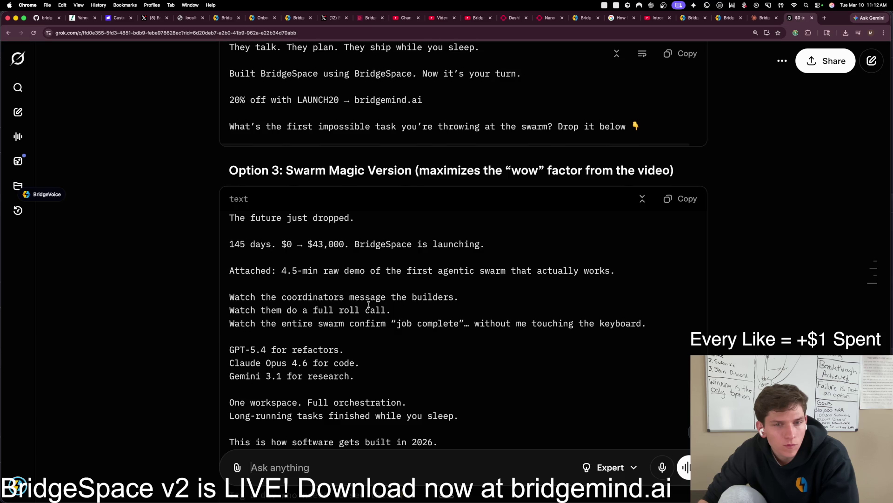
{"action": "scroll", "coordinate": [369, 304], "scroll_direction": "down", "scroll_amount": 3}
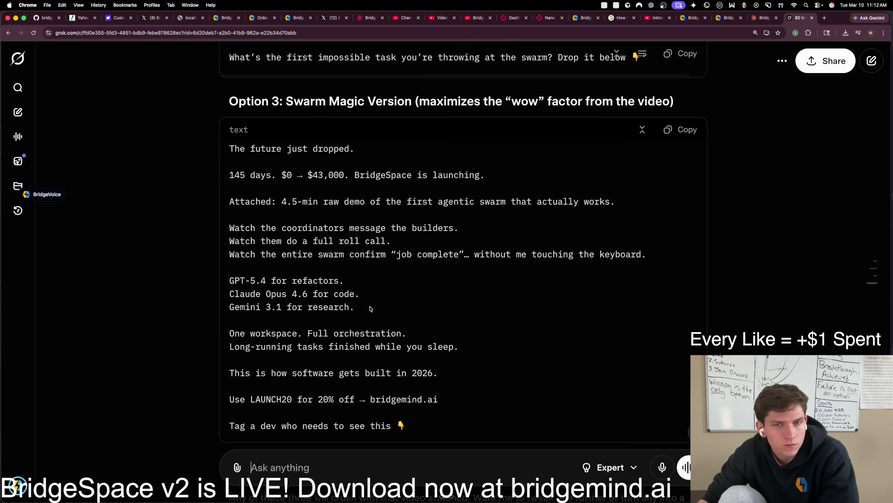
{"action": "scroll", "coordinate": [371, 309], "scroll_direction": "down", "scroll_amount": 1}
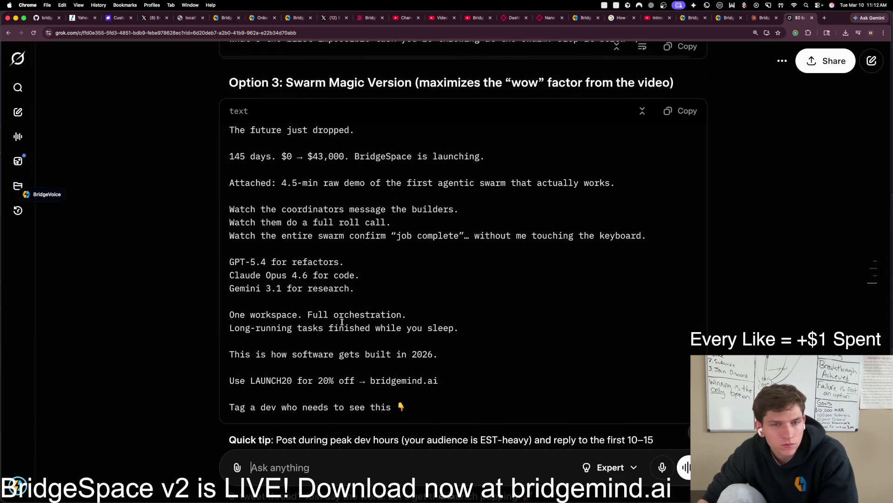
{"action": "scroll", "coordinate": [344, 324], "scroll_direction": "down", "scroll_amount": 1}
{"action": "scroll", "coordinate": [343, 324], "scroll_direction": "down", "scroll_amount": 1}
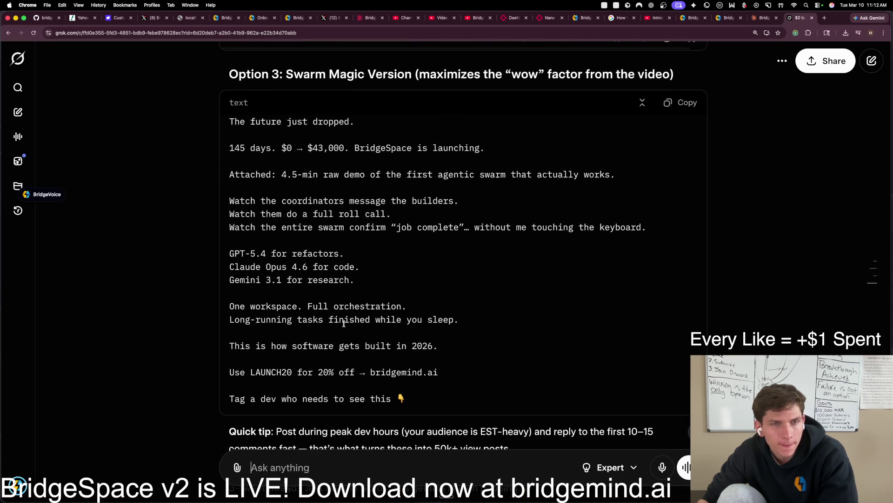
{"action": "scroll", "coordinate": [344, 322], "scroll_direction": "down", "scroll_amount": 3}
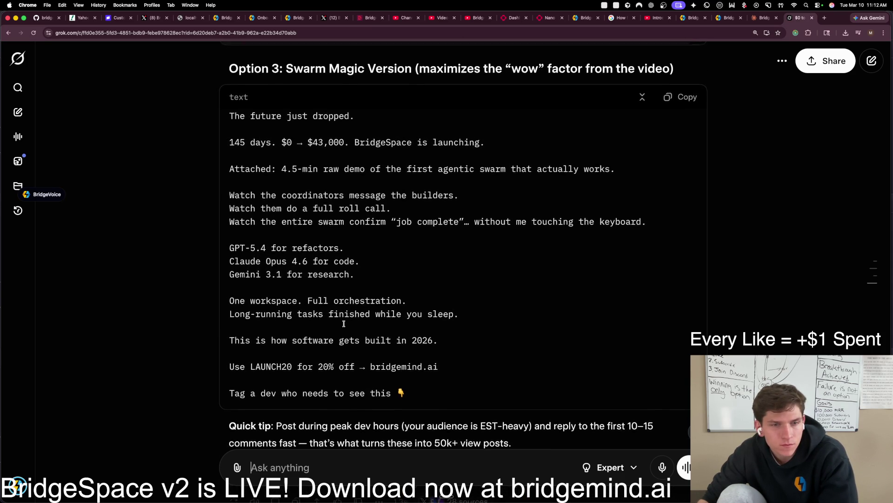
{"action": "scroll", "coordinate": [344, 323], "scroll_direction": "down", "scroll_amount": 5}
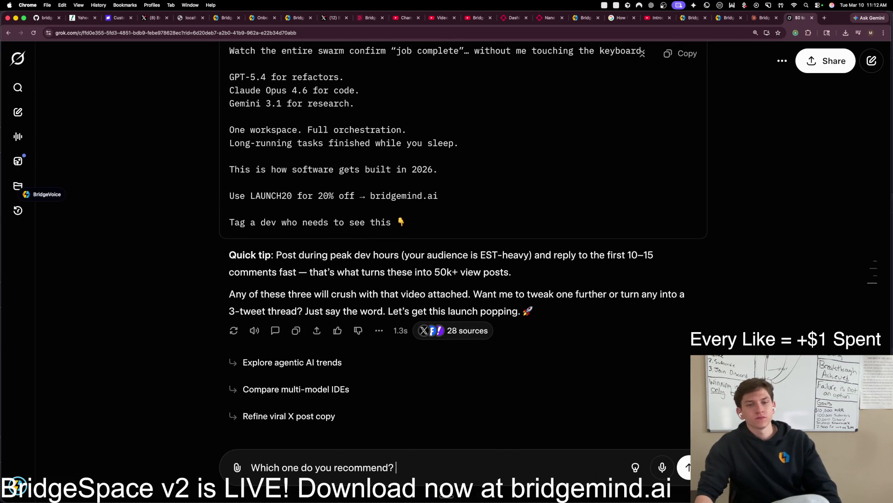
Step: Send Grok 'Which one do you recommend?' about the three launch post options
{"action": "key", "text": "Return"}
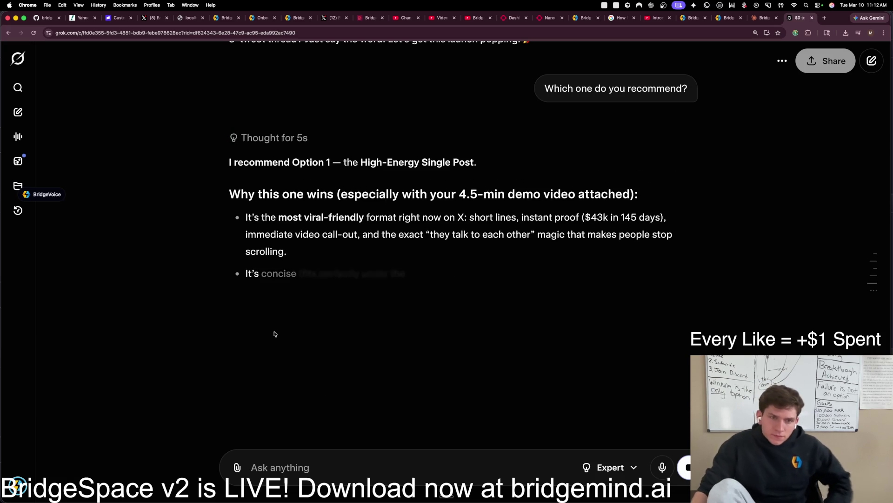
{"action": "scroll", "coordinate": [373, 346], "scroll_direction": "up", "scroll_amount": 15}
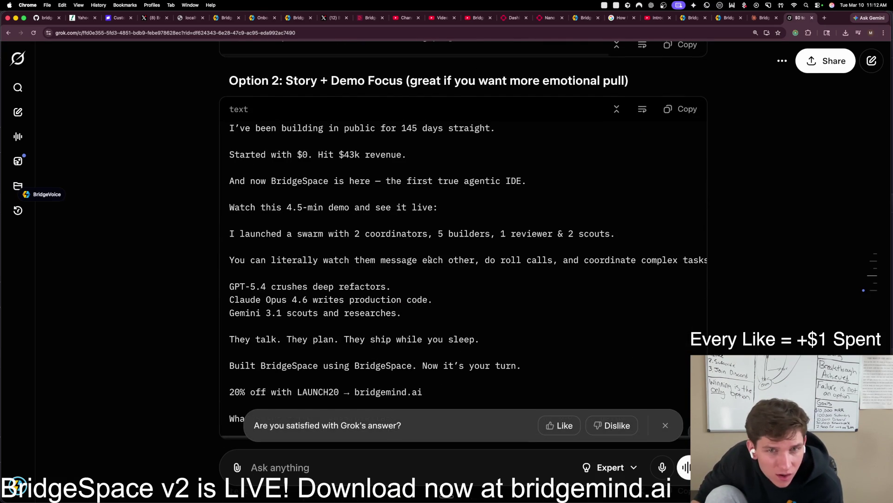
Step: Wrap the long line in Option 1, the High-Energy Single Post, and copy its full text
{"action": "scroll", "coordinate": [412, 295], "scroll_direction": "up", "scroll_amount": 6}
{"action": "scroll", "coordinate": [413, 295], "scroll_direction": "up", "scroll_amount": 1}
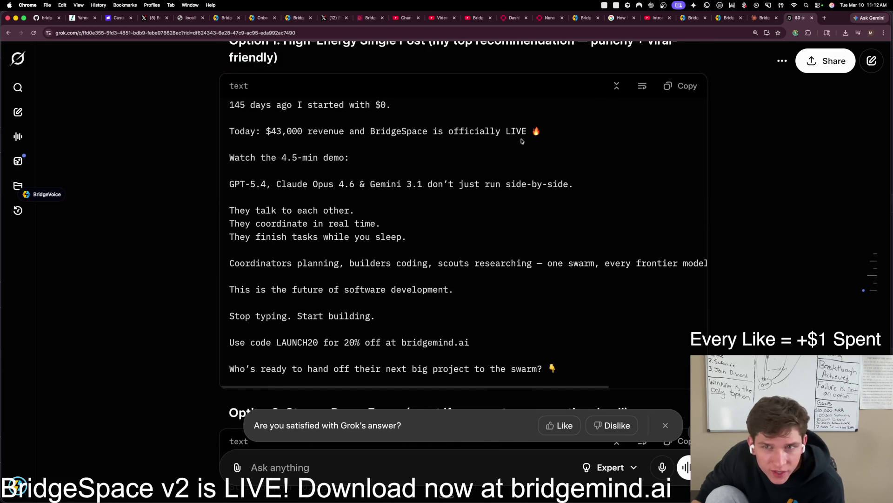
{"action": "left_click", "coordinate": [636, 88]}
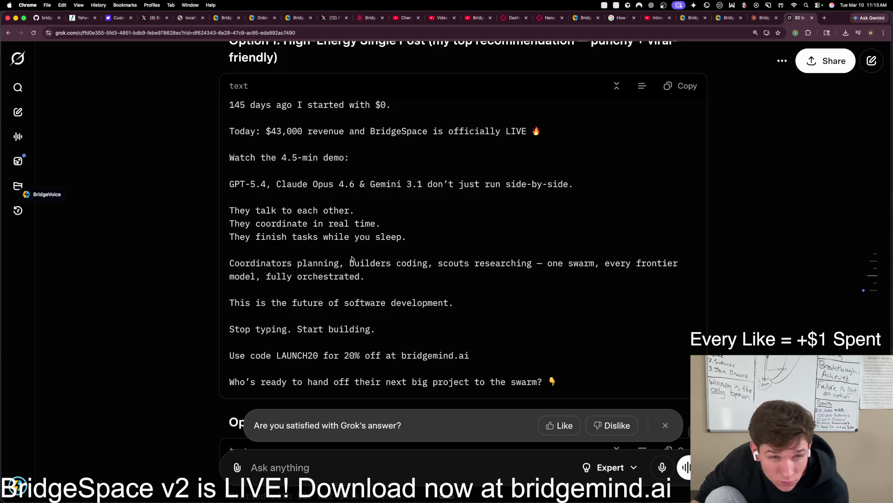
{"action": "left_click", "coordinate": [670, 85]}
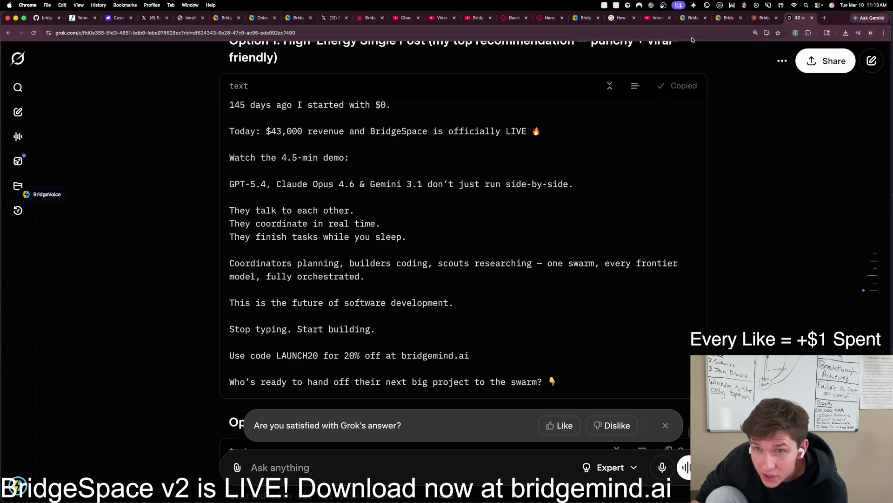
Step: Load x.com in a new tab and paste the Grok-written launch post into a new post
{"action": "left_click", "coordinate": [825, 19]}
{"action": "type", "text": "x."}
{"action": "key", "text": "Return"}
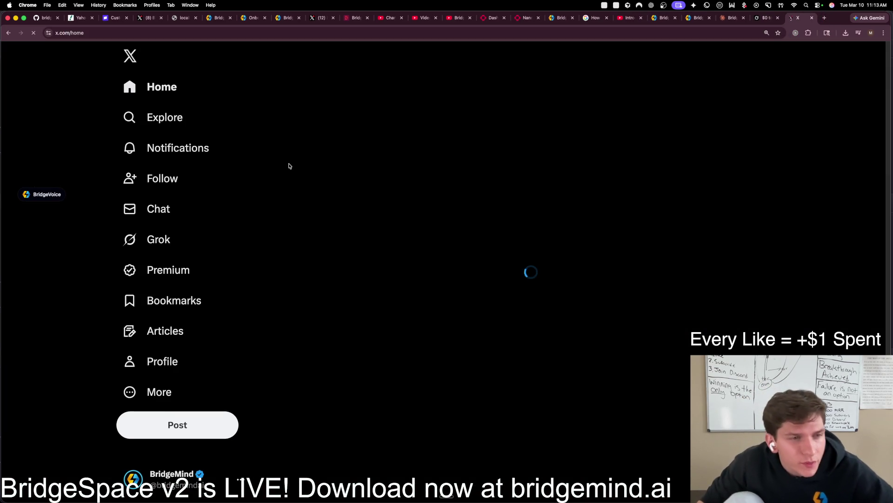
{"action": "key", "text": "n"}
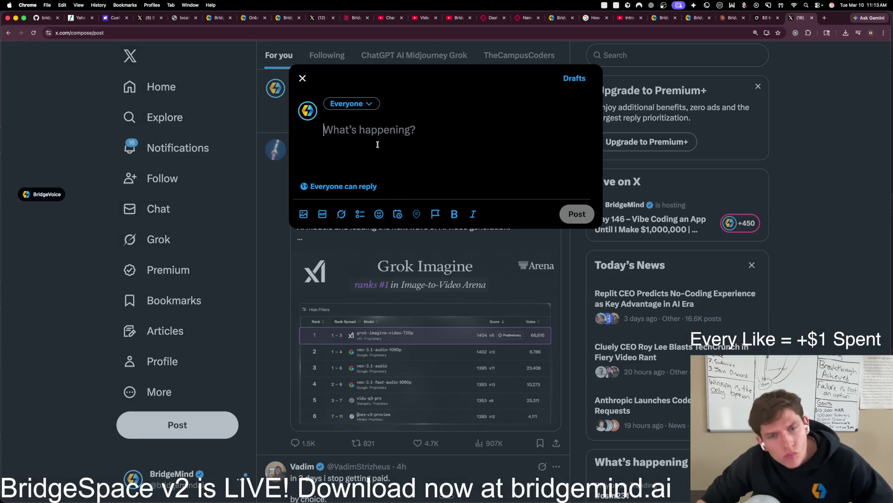
{"action": "key", "text": "super+v"}
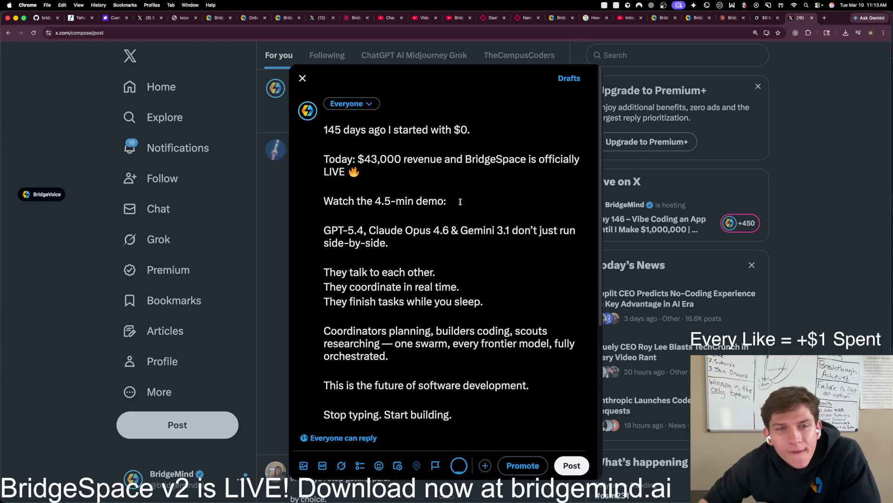
Step: Drag BridgeSpace Demo Final.mov from Downloads into the composer to attach it
{"action": "scroll", "coordinate": [462, 227], "scroll_direction": "down", "scroll_amount": 3}
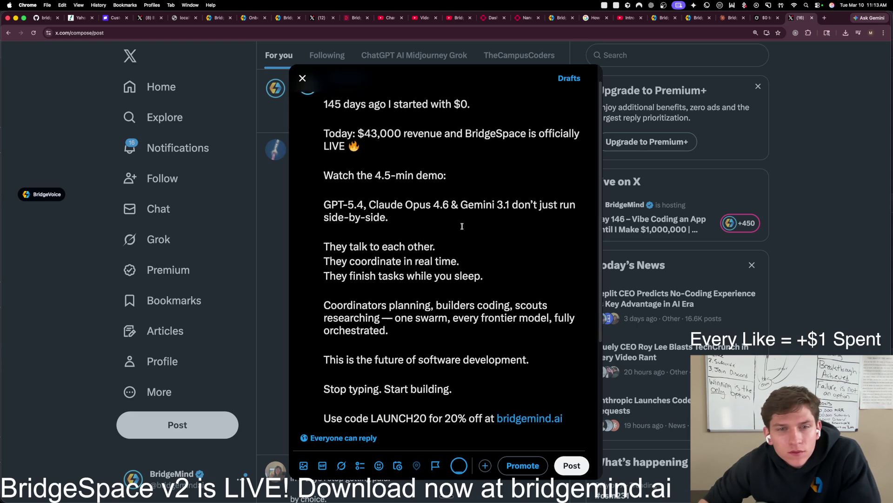
{"action": "scroll", "coordinate": [462, 227], "scroll_direction": "down", "scroll_amount": 3}
{"action": "scroll", "coordinate": [461, 226], "scroll_direction": "up", "scroll_amount": 5}
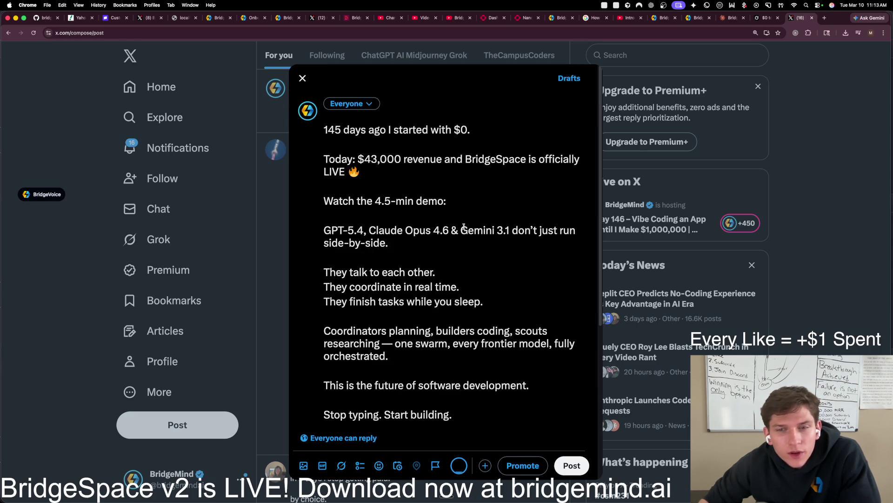
{"action": "mouse_move", "coordinate": [461, 500]}
{"action": "left_click", "coordinate": [824, 491]}
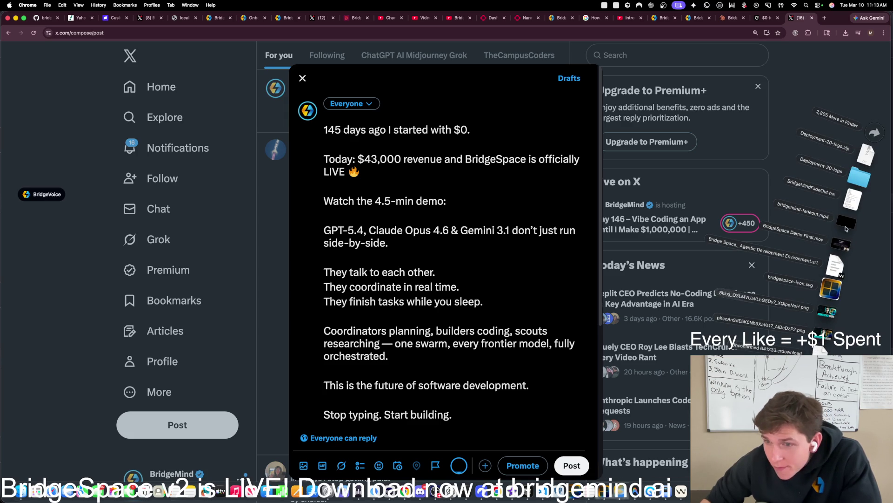
{"action": "left_click_drag", "start_coordinate": [843, 242], "coordinate": [328, 258]}
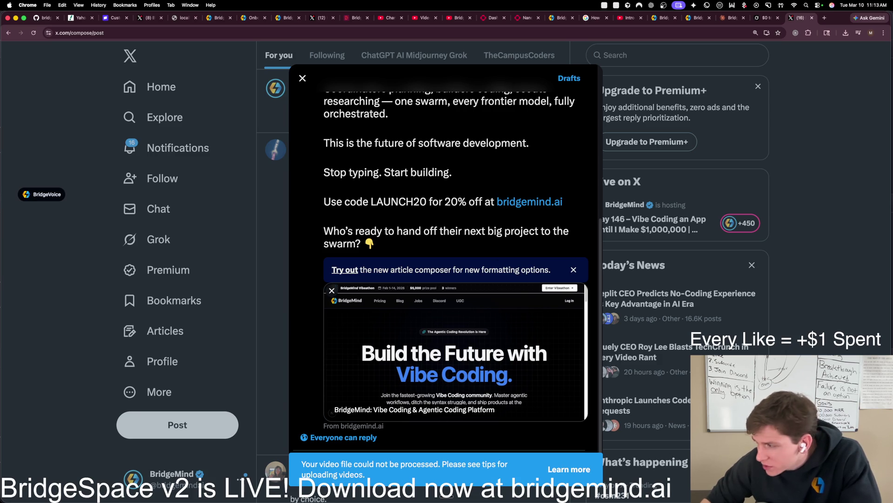
Step: Retry attaching the demo video, then open X's help tips on uploading videos after it fails
{"action": "mouse_move", "coordinate": [326, 502]}
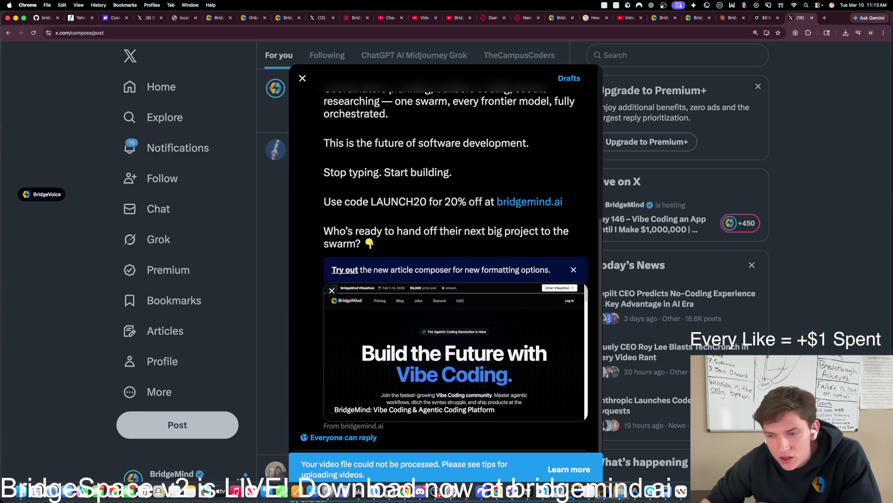
{"action": "left_click", "coordinate": [817, 491]}
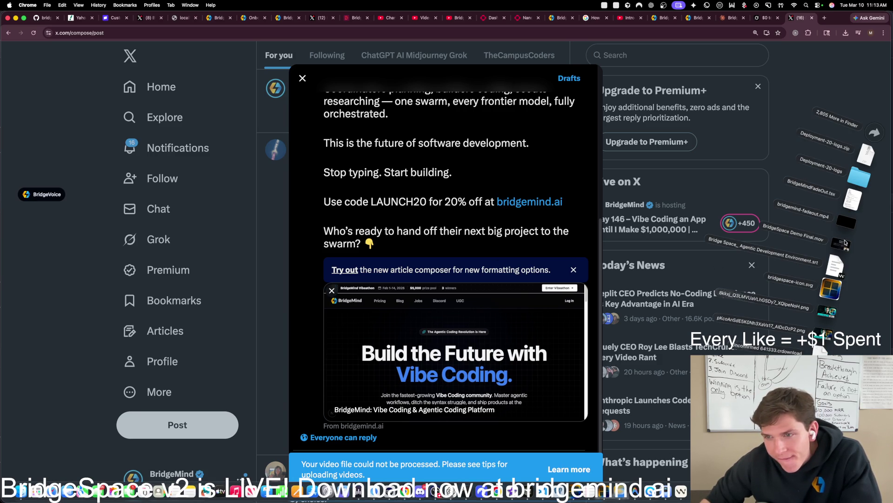
{"action": "mouse_move", "coordinate": [843, 241]}
{"action": "left_mouse_down"}
{"action": "mouse_move", "coordinate": [445, 246]}
{"action": "mouse_move", "coordinate": [479, 242]}
{"action": "left_mouse_up"}
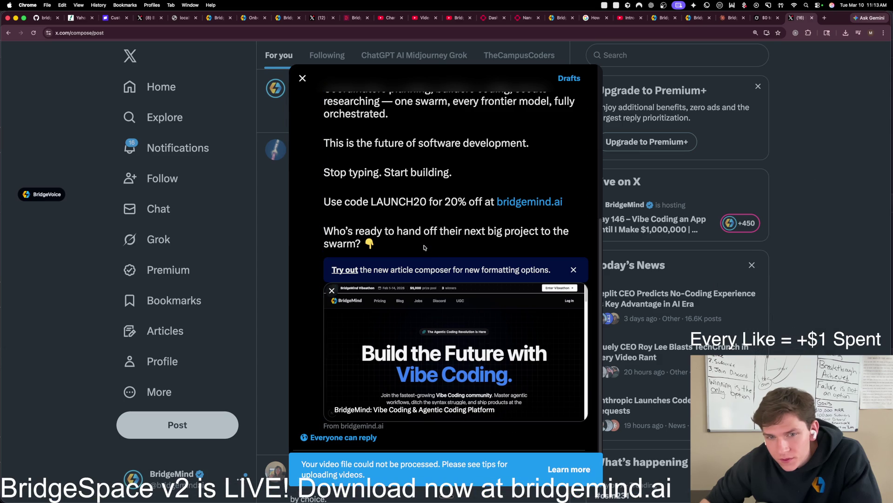
{"action": "left_click", "coordinate": [572, 470]}
Step: Highlight the Premium subscribers' 16GB maximum file size under 'To upload and post a video via the web'
{"action": "scroll", "coordinate": [536, 450], "scroll_direction": "down", "scroll_amount": 5}
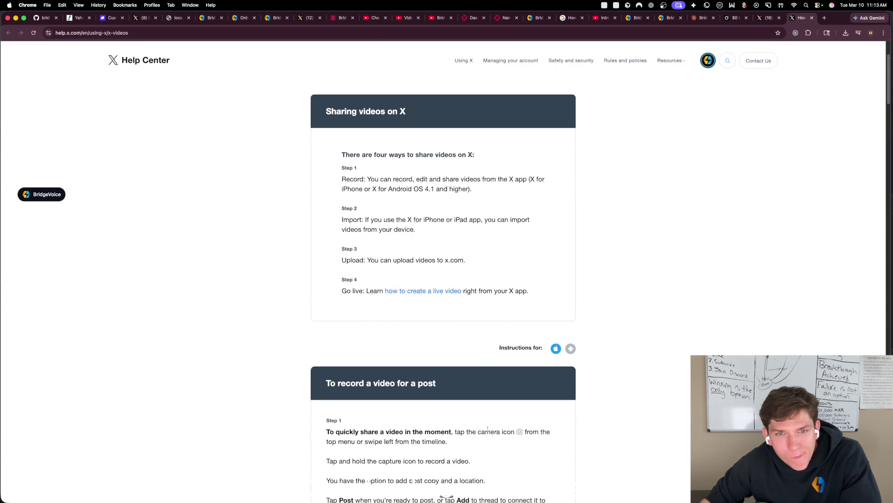
{"action": "scroll", "coordinate": [497, 432], "scroll_direction": "down", "scroll_amount": 10}
{"action": "scroll", "coordinate": [465, 426], "scroll_direction": "down", "scroll_amount": 12}
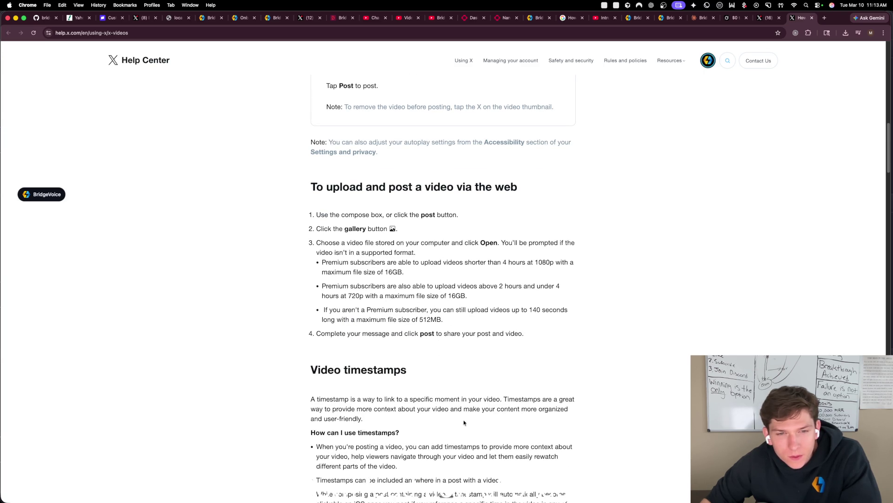
{"action": "mouse_move", "coordinate": [404, 272]}
{"action": "left_mouse_down"}
{"action": "mouse_move", "coordinate": [318, 267]}
{"action": "mouse_move", "coordinate": [392, 273]}
{"action": "left_mouse_up"}
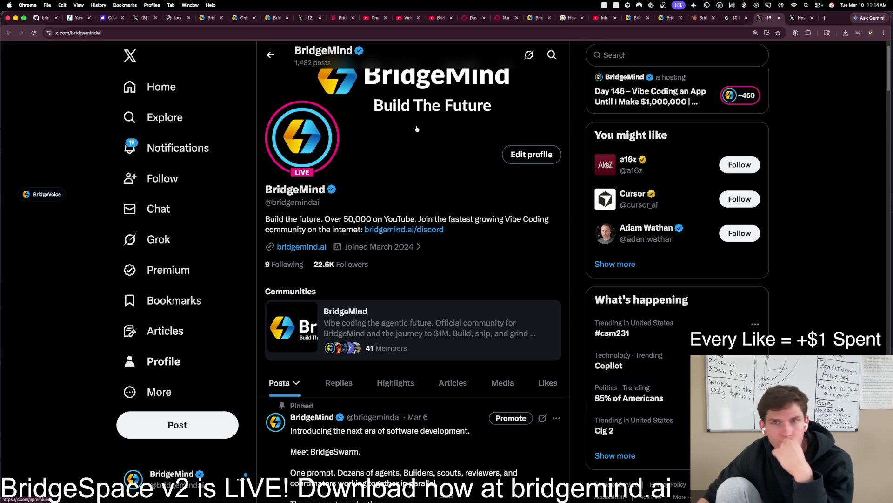
Step: Back in Grok, paste the Option 1 post and ask to make it less text
{"action": "left_click", "coordinate": [799, 21]}
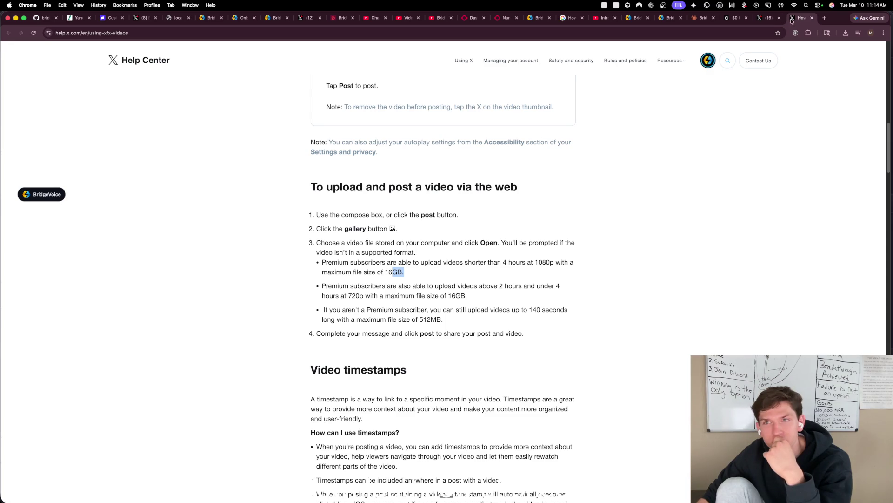
{"action": "left_click", "coordinate": [768, 18]}
{"action": "left_click", "coordinate": [734, 18]}
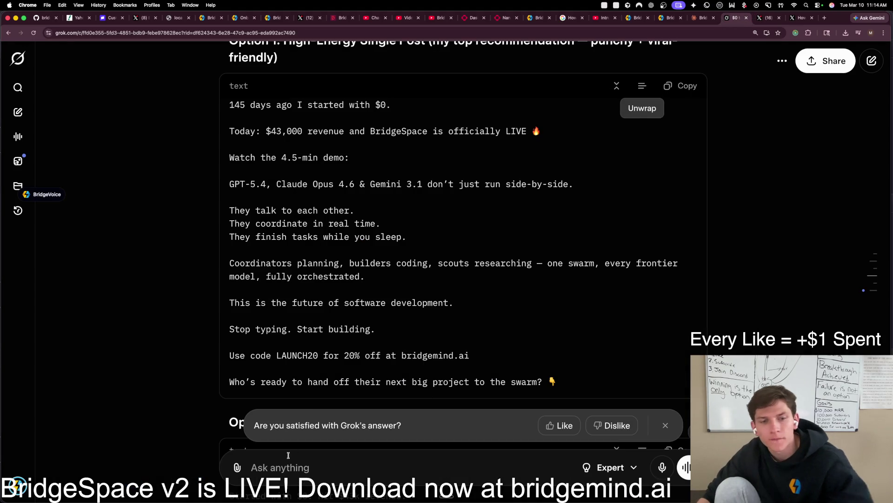
{"action": "scroll", "coordinate": [542, 208], "scroll_direction": "up", "scroll_amount": 2}
{"action": "left_click", "coordinate": [680, 148]}
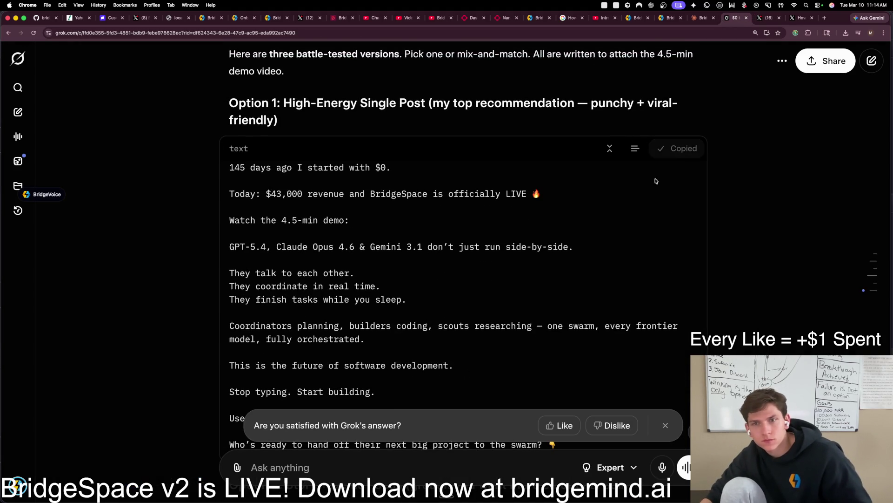
{"action": "key", "text": "super+v"}
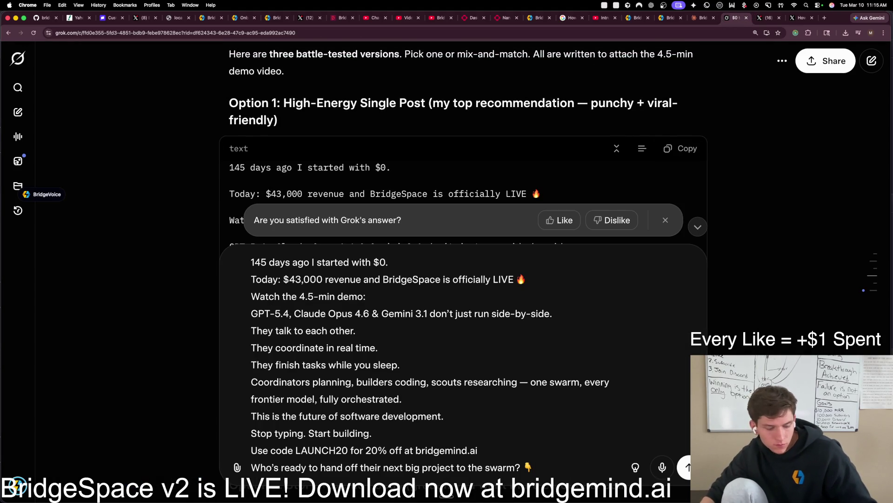
{"action": "key", "text": "shift+Return"}
{"action": "key", "text": "shift+Return"}
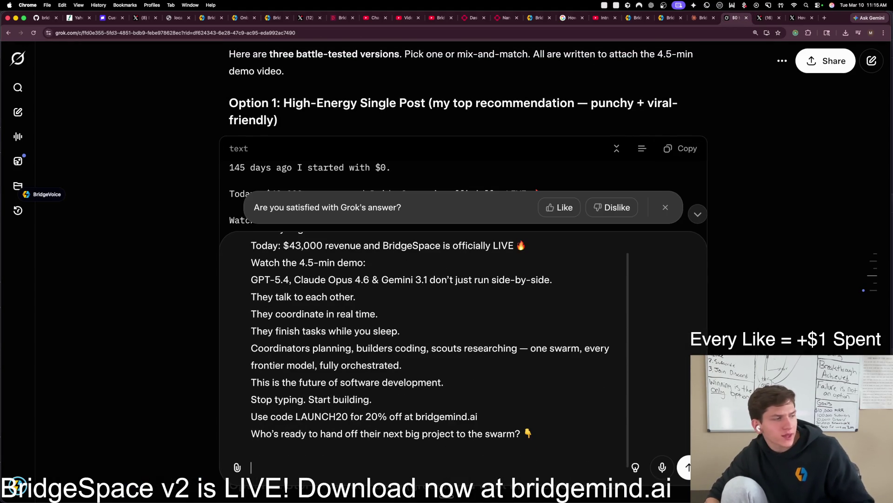
{"action": "key", "text": "alt+space"}
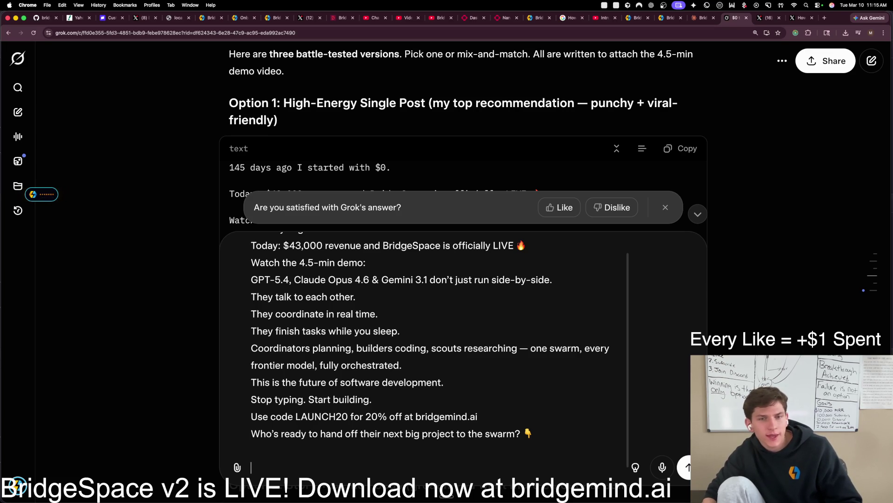
{"action": "key", "text": "alt+space"}
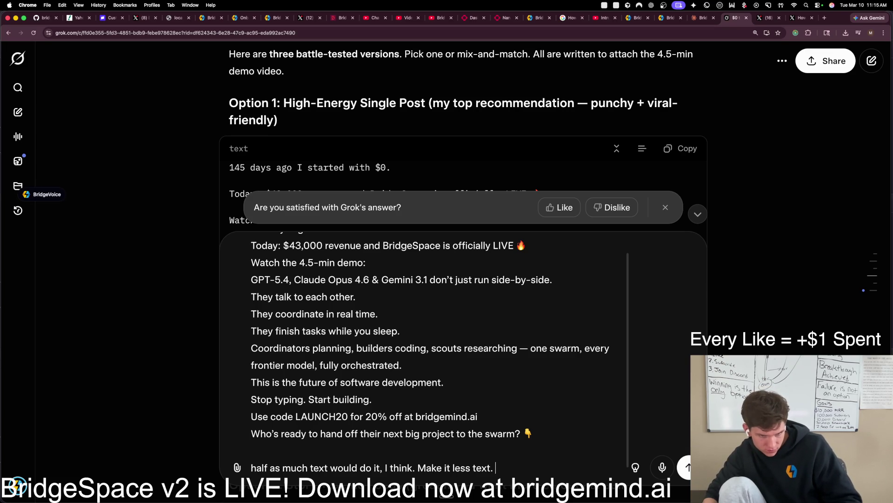
{"action": "key", "text": "Return"}
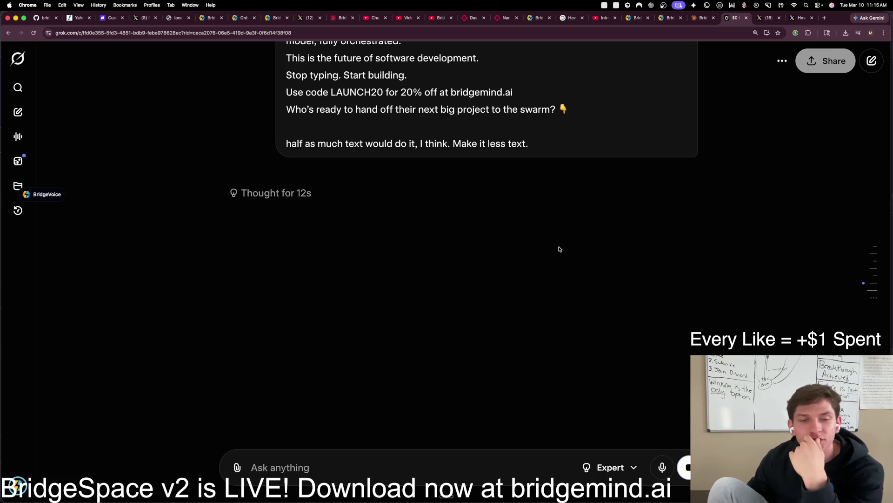
Step: Review the shortened seven-line post and dictate a question asking whether shorter or longer is better
{"action": "scroll", "coordinate": [446, 301], "scroll_direction": "up", "scroll_amount": 3}
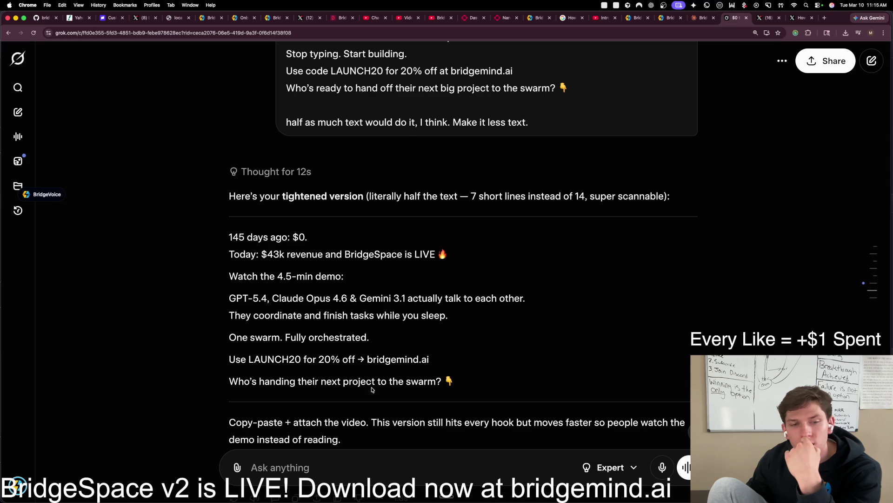
{"action": "scroll", "coordinate": [374, 389], "scroll_direction": "down", "scroll_amount": 1}
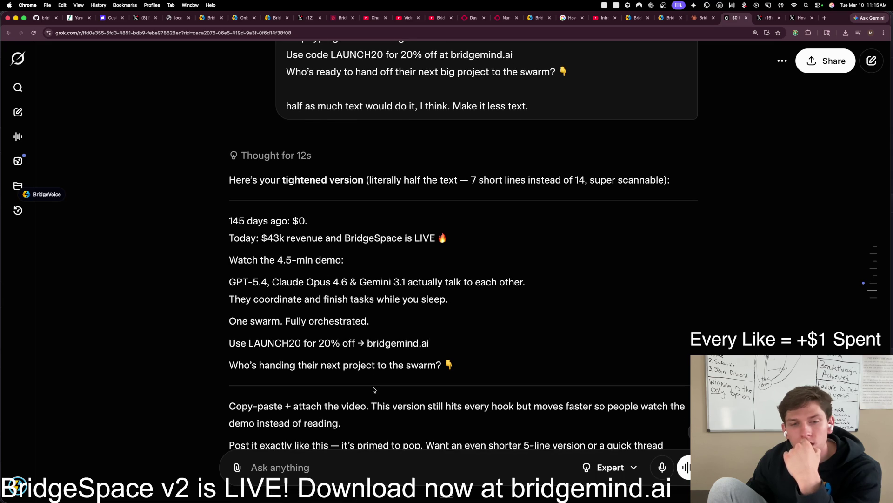
{"action": "scroll", "coordinate": [374, 389], "scroll_direction": "down", "scroll_amount": 5}
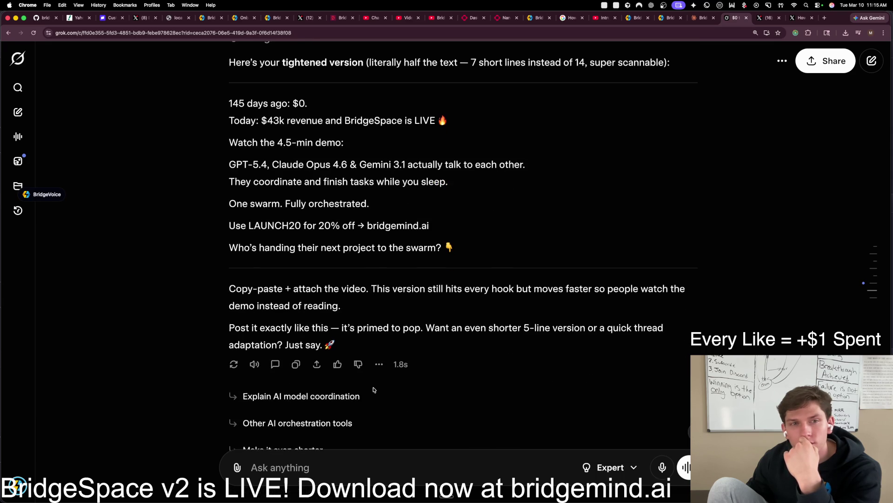
{"action": "key", "text": "alt+space"}
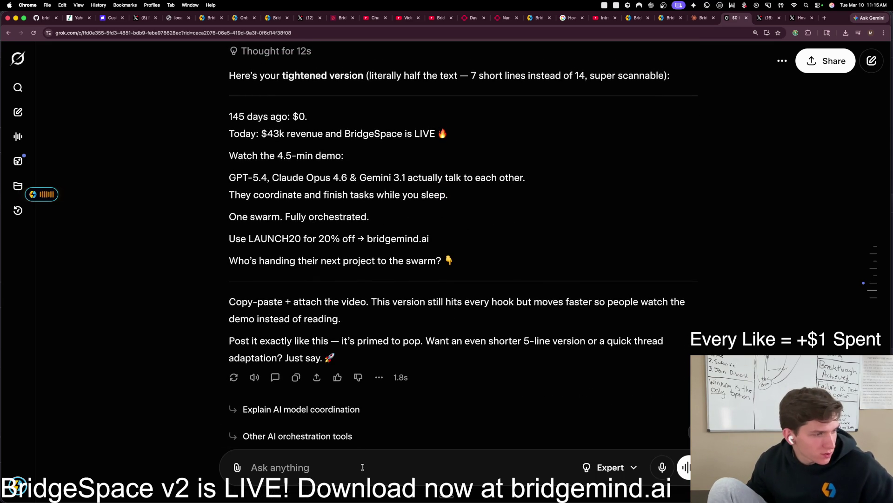
{"action": "key", "text": "alt+space"}
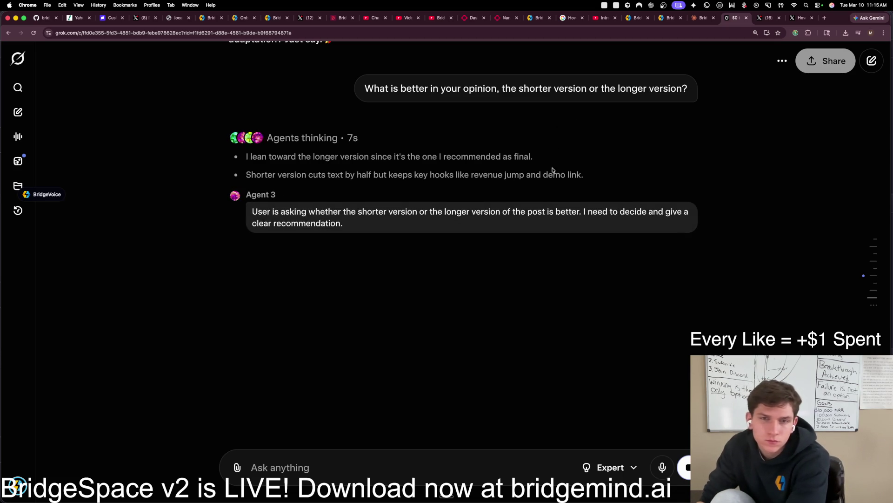
Step: Switch from the Grok conversation to the X Pro tab
{"action": "left_click", "coordinate": [767, 17]}
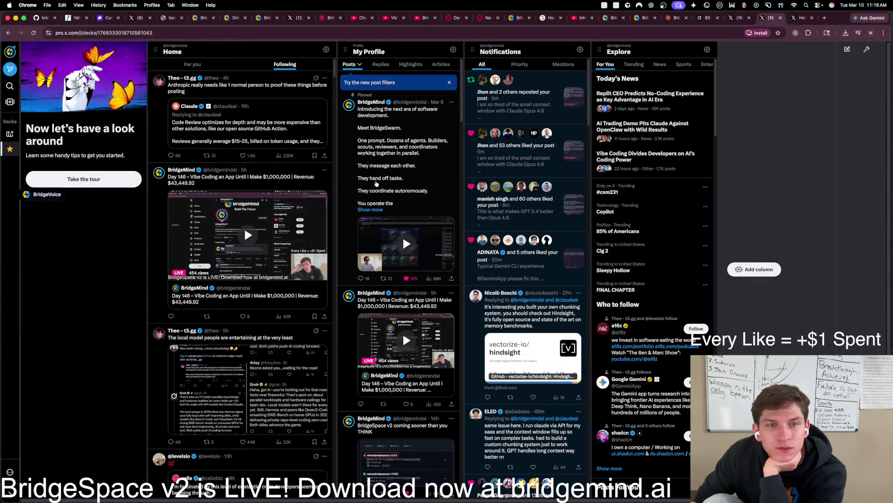
Step: Open a new post composer in X Pro and dismiss the account switcher that appears
{"action": "scroll", "coordinate": [375, 184], "scroll_direction": "down", "scroll_amount": 10}
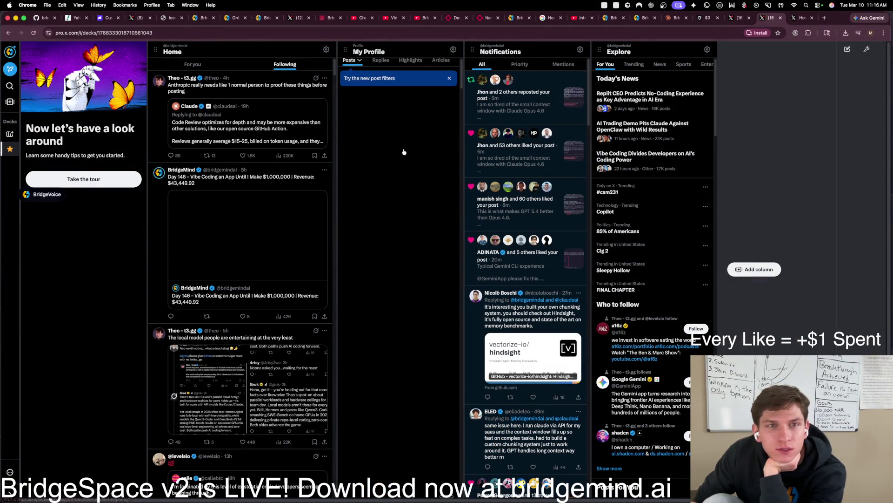
{"action": "scroll", "coordinate": [633, 216], "scroll_direction": "down", "scroll_amount": 10}
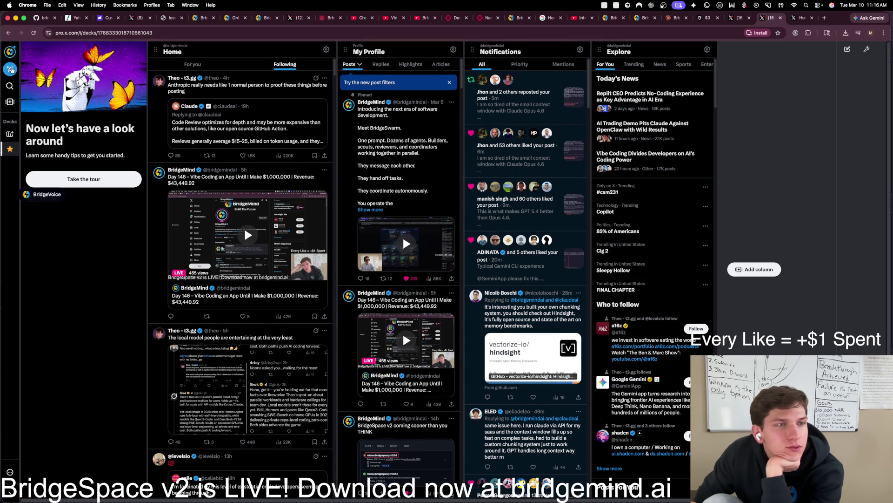
{"action": "left_click", "coordinate": [11, 70]}
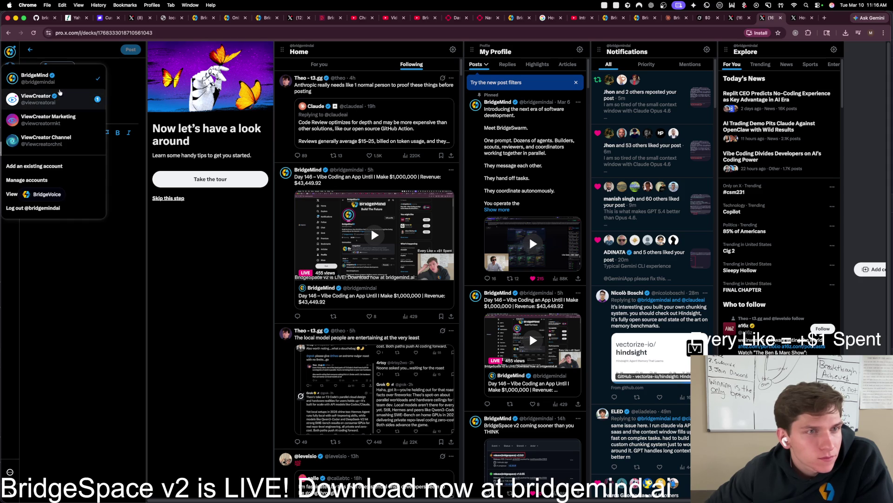
{"action": "left_click", "coordinate": [112, 187]}
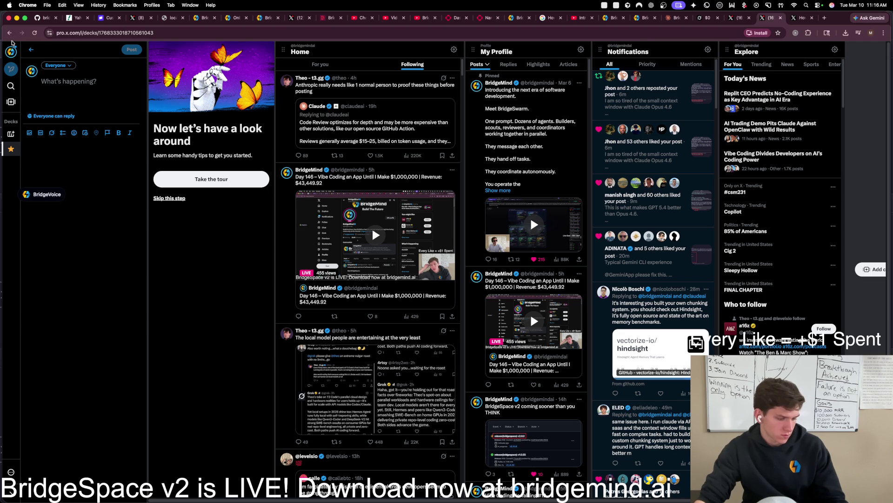
Step: Leave the X Pro deck by loading x.com in the address bar
{"action": "left_click", "coordinate": [124, 33]}
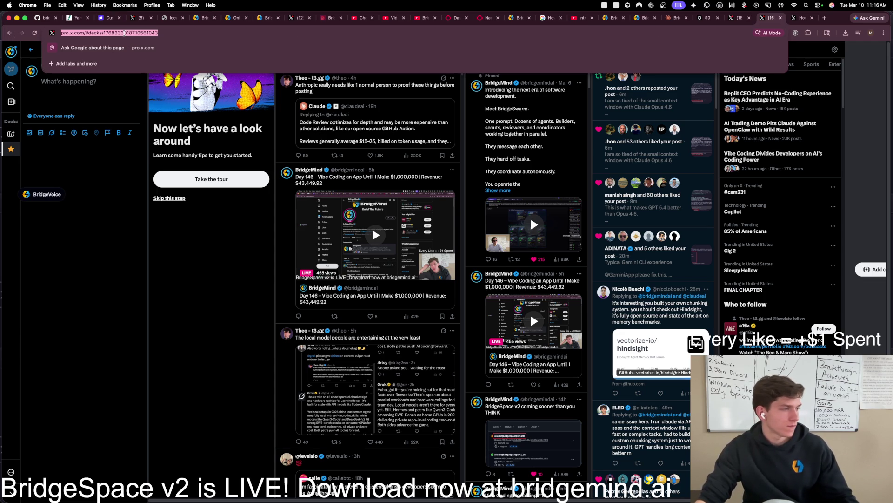
{"action": "type", "text": "x.com"}
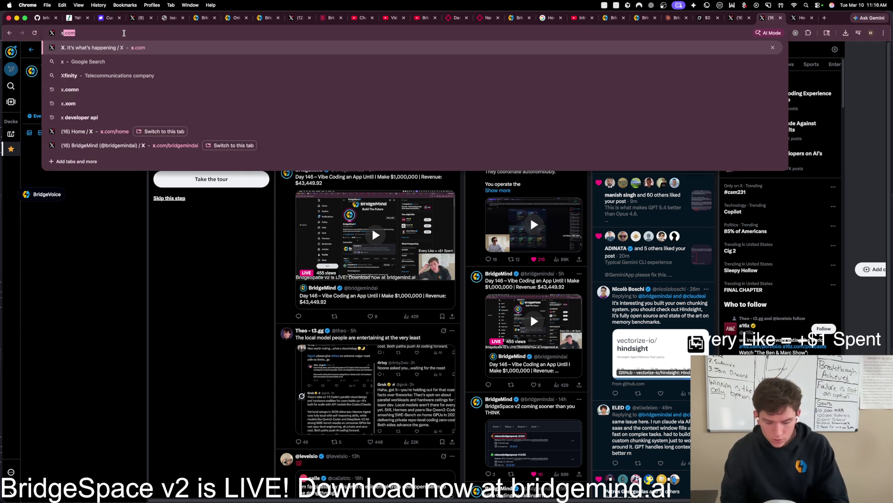
{"action": "key", "text": "Return"}
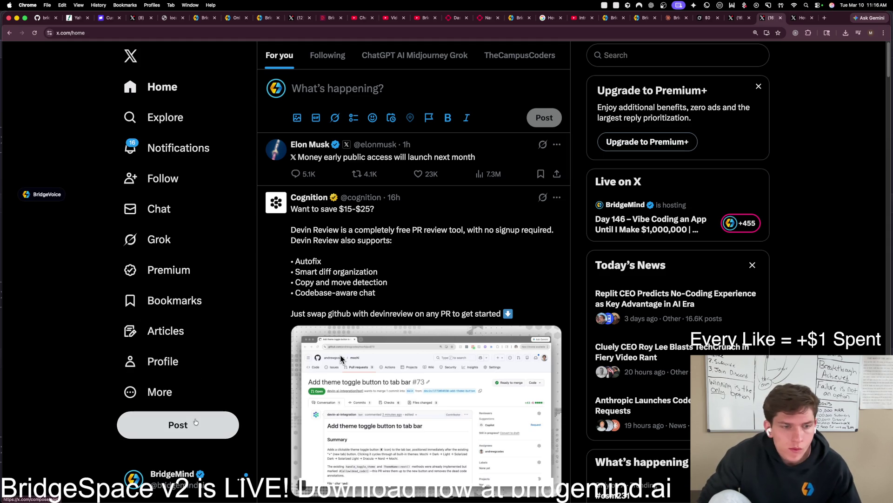
Step: Start a new X post and drag BridgeSpace Demo Final.mov from Downloads into the composer
{"action": "left_click", "coordinate": [196, 422]}
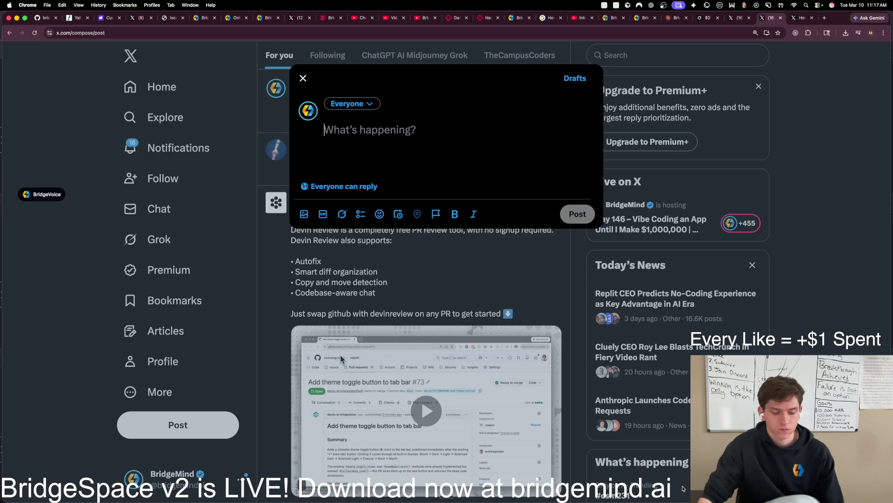
{"action": "key", "text": "super+space"}
{"action": "type", "text": "finder"}
{"action": "key", "text": "Return"}
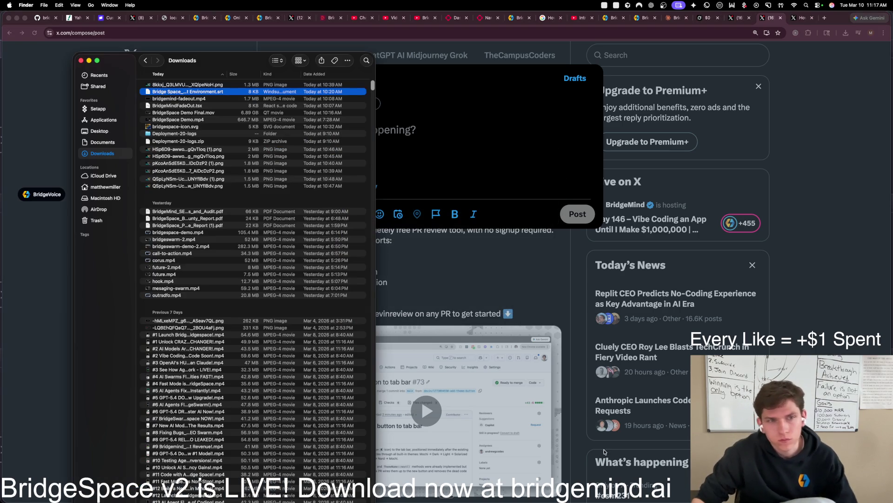
{"action": "left_click", "coordinate": [218, 127]}
{"action": "left_click", "coordinate": [224, 118]}
{"action": "left_click", "coordinate": [224, 114]}
{"action": "left_click_drag", "start_coordinate": [347, 114], "coordinate": [508, 141]}
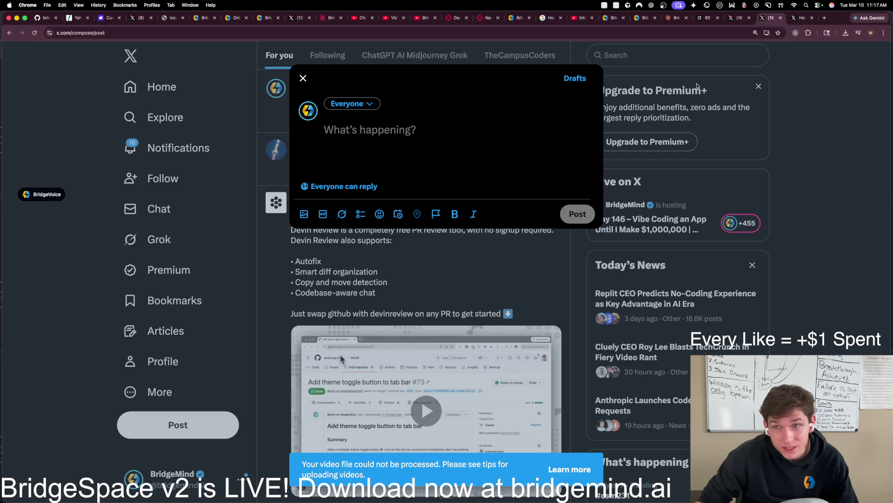
Step: After the could-not-be-processed error, bring up X's help page on video upload limits
{"action": "left_click", "coordinate": [572, 471]}
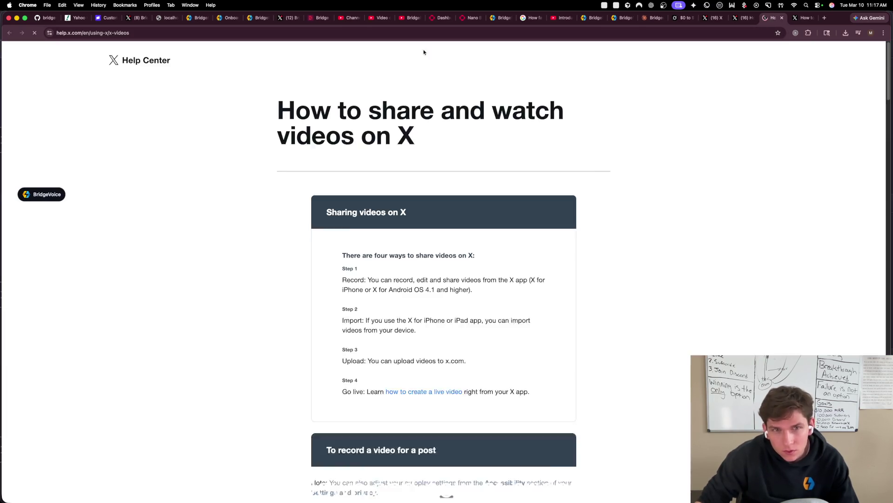
{"action": "left_click", "coordinate": [625, 32]}
{"action": "key", "text": "super+c"}
{"action": "left_click", "coordinate": [731, 20]}
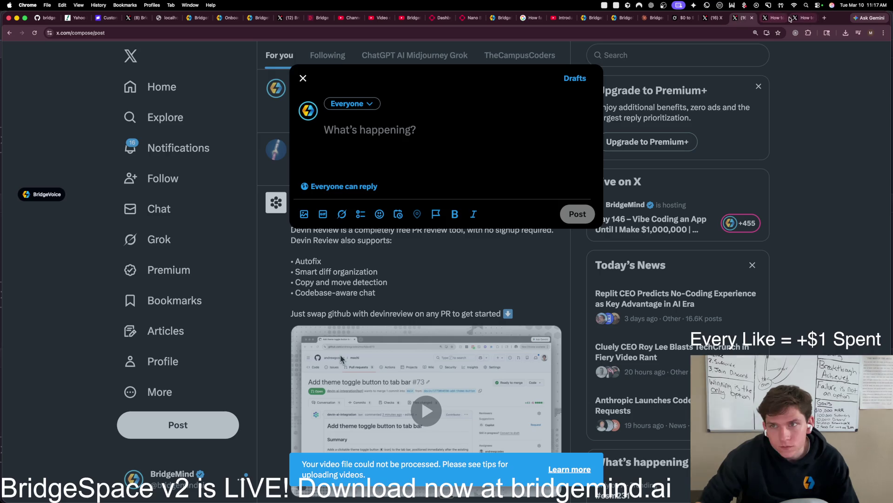
{"action": "key", "text": "super+9"}
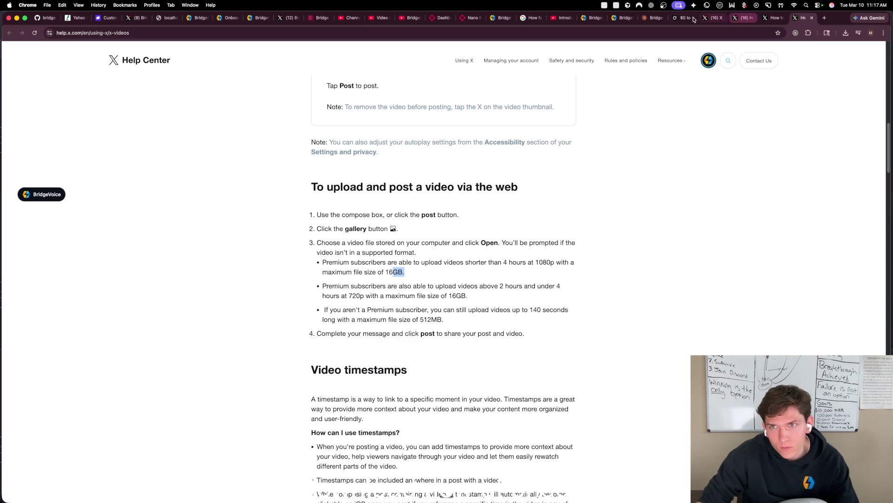